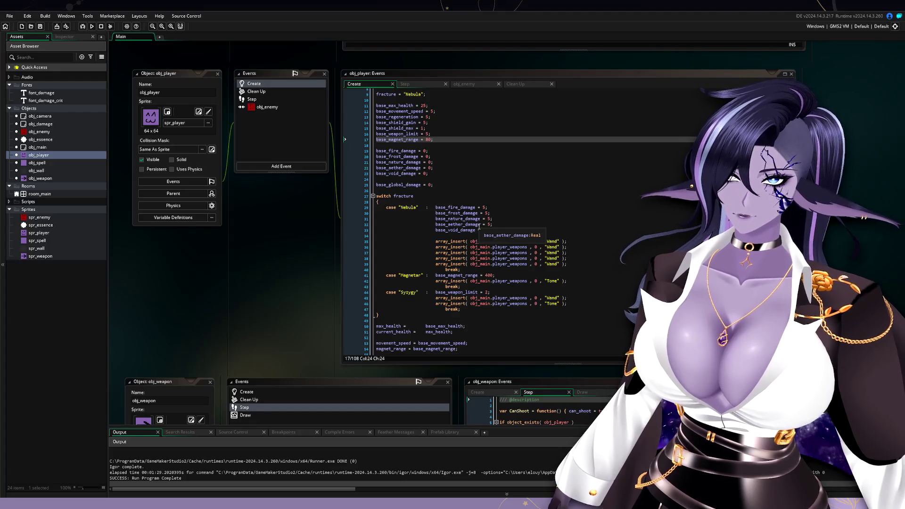
Step: Scroll down through obj_player's Create event to review the base stats and fracture switch
scroll(down, 3)
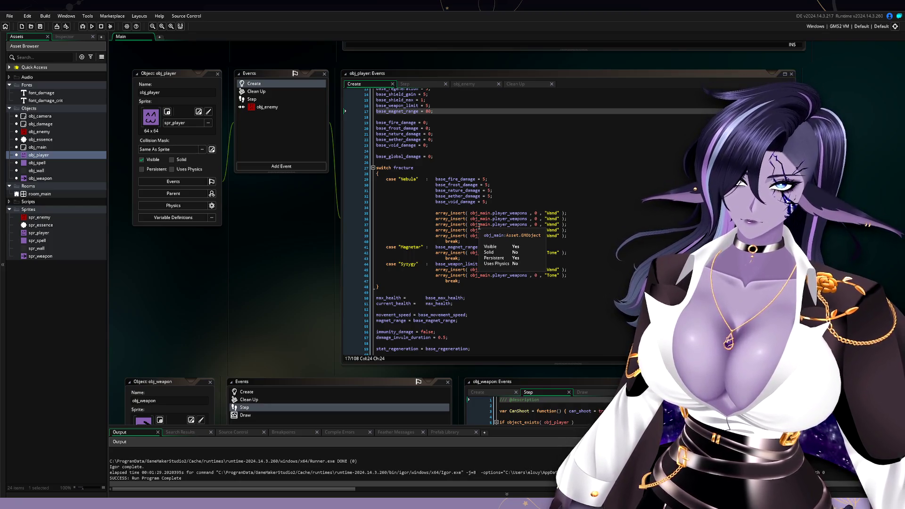
scroll(up, 3)
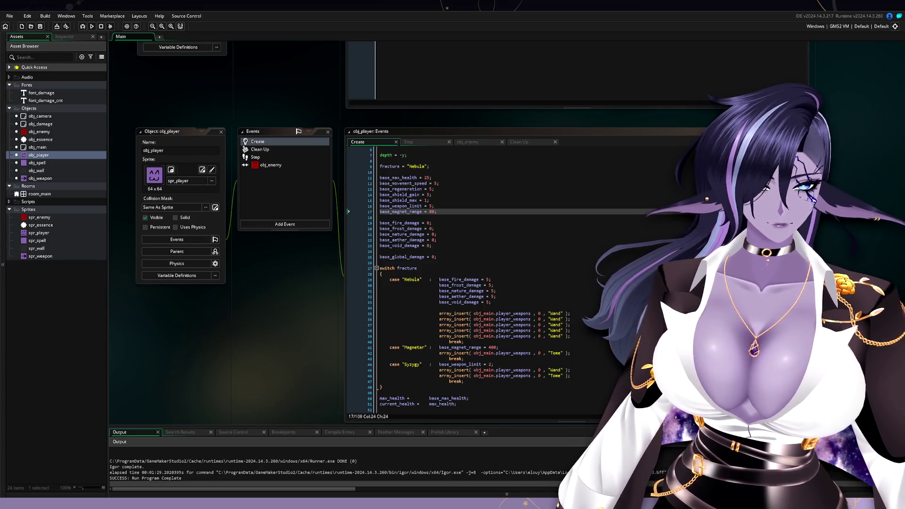
Step: Replace "Nebula" with "Syzygy" as the starting fracture on line 9 and run the game
click(484, 261)
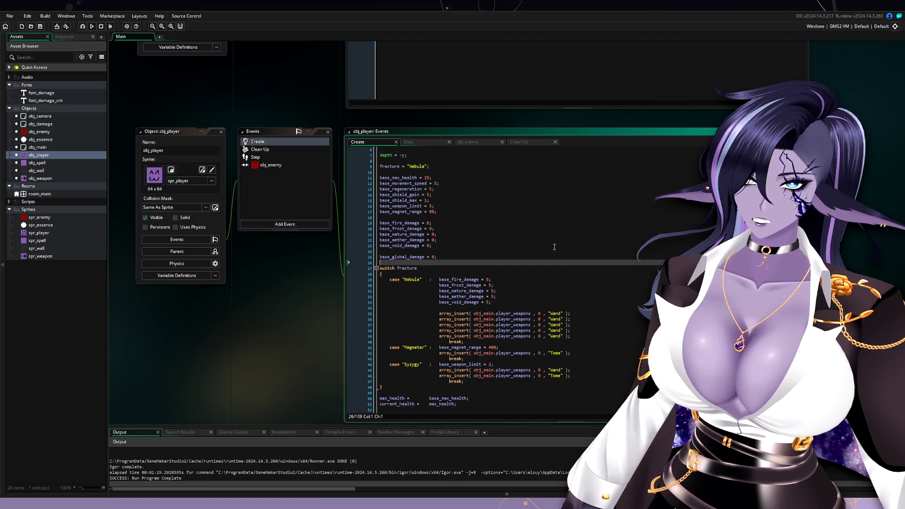
double_click(412, 364)
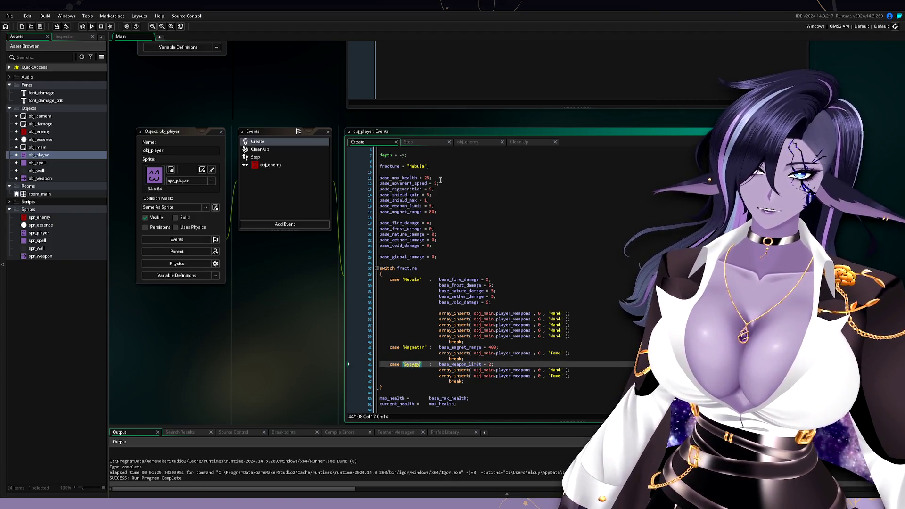
key(ctrl+c)
double_click(416, 167)
key(ctrl+v)
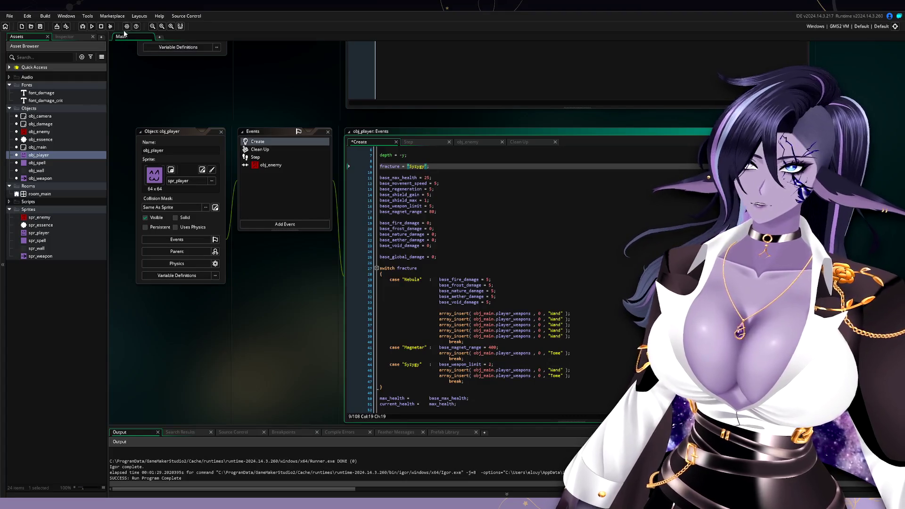
click(92, 26)
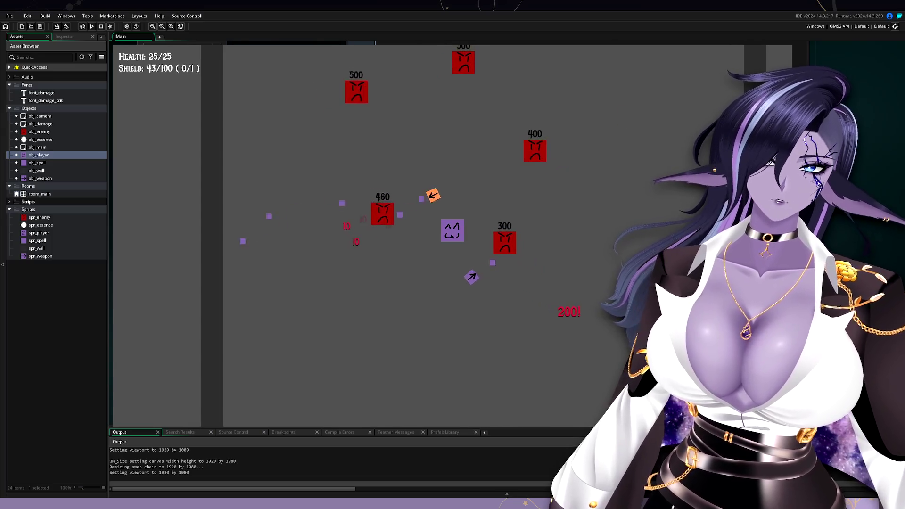
Step: Move the player through the enemies in the arena, then stop the running game
key(d)
key(w)
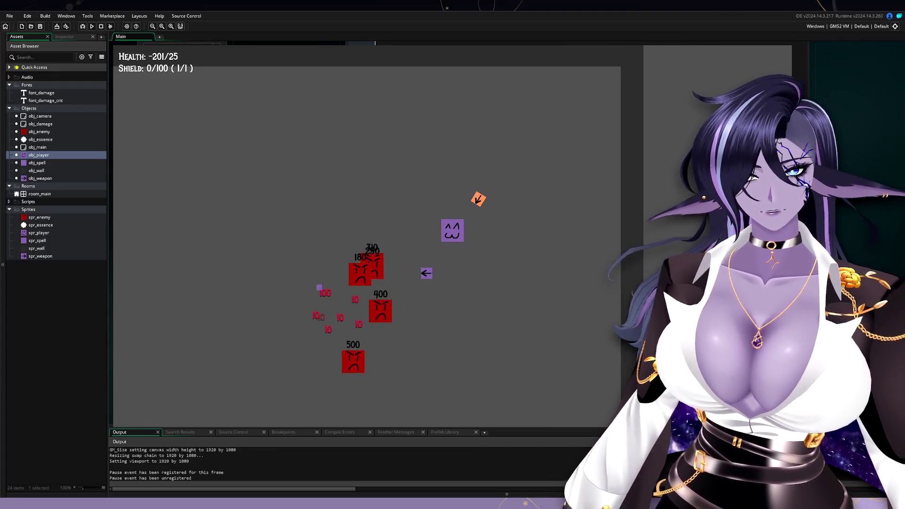
key(Escape)
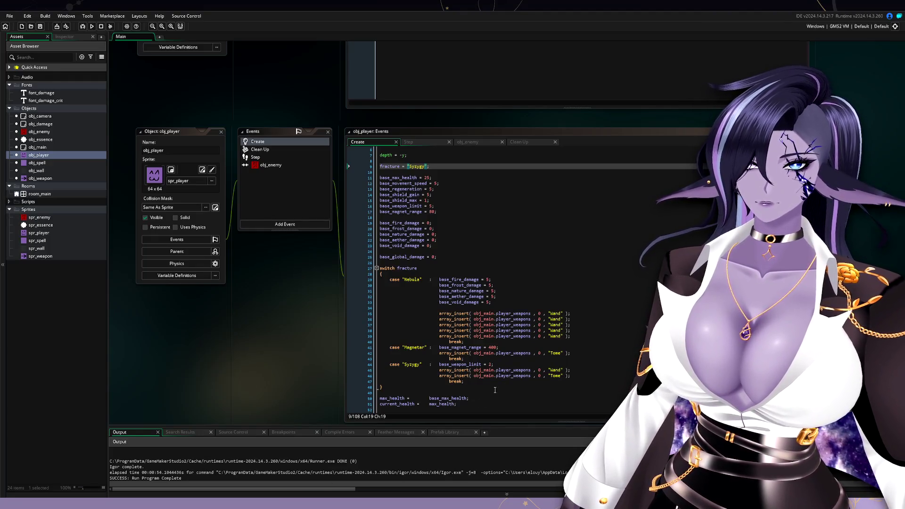
Step: Set the starting fracture on line 9 back to "Nebula"
double_click(412, 280)
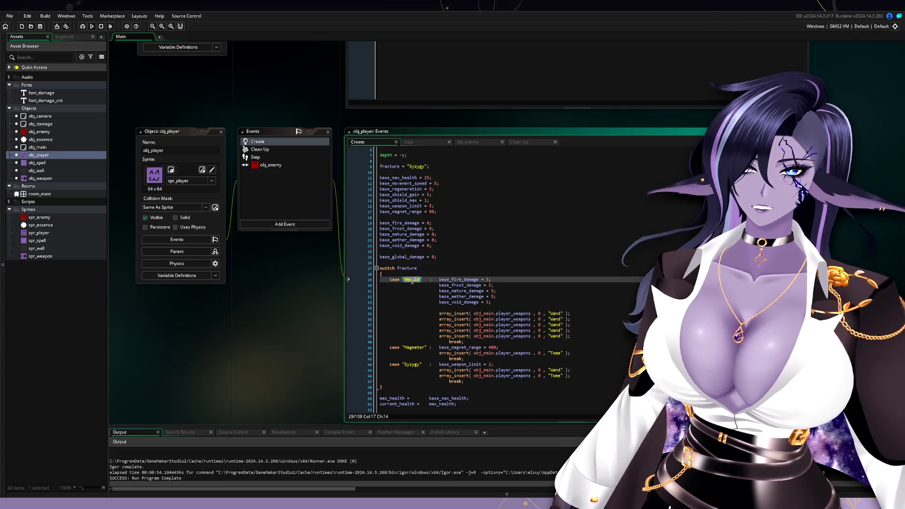
double_click(417, 166)
key(ctrl+v)
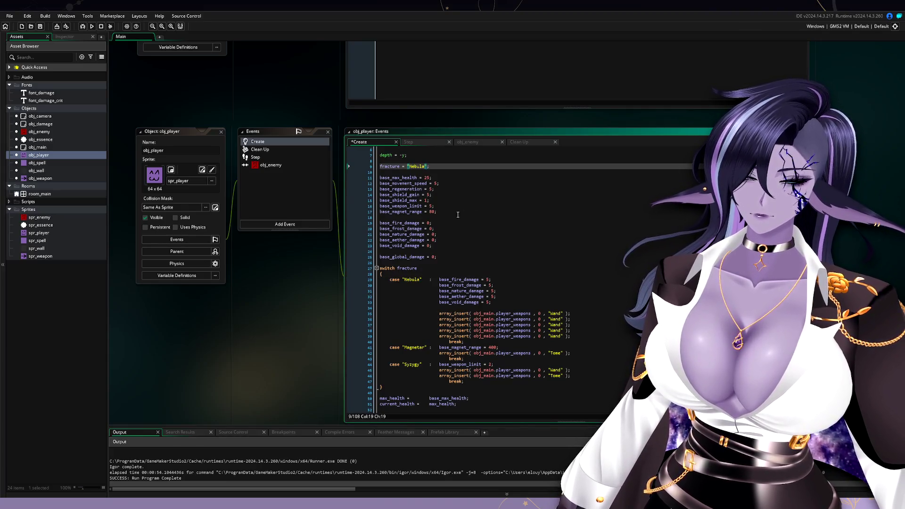
Step: Change base shield gain and regeneration from 5 to 0, then save the Create event
click(446, 206)
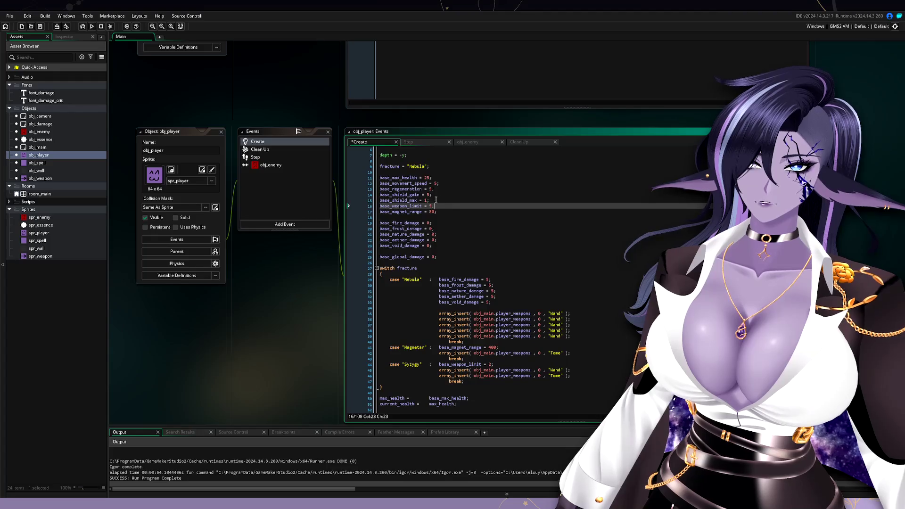
click(428, 194)
key(Delete)
text(0)
key(Up)
key(Delete)
text(0)
click(460, 212)
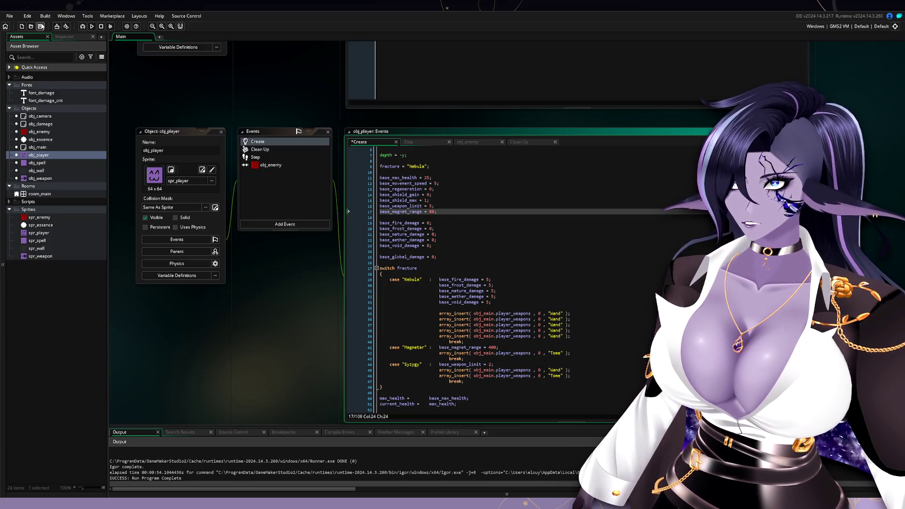
click(41, 26)
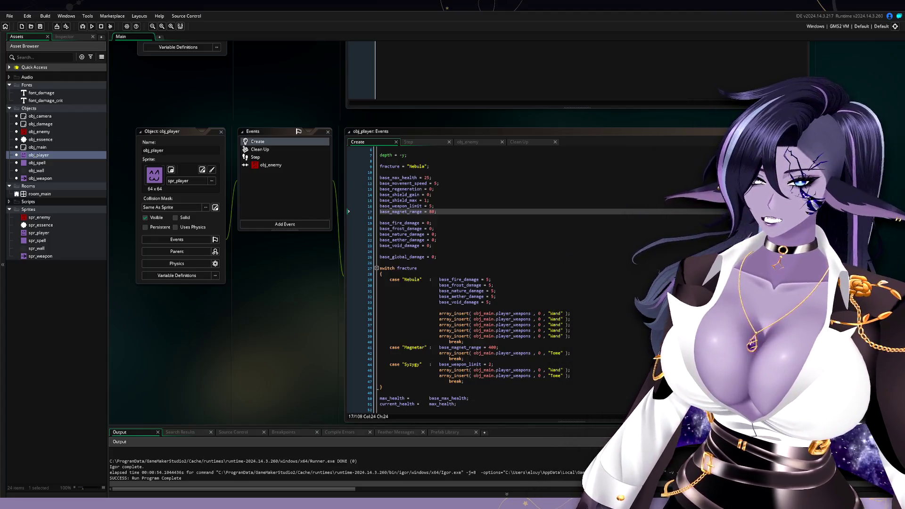
Step: Pan the workspace to bring obj_weapon and its events into view
drag(283, 319, 250, 277)
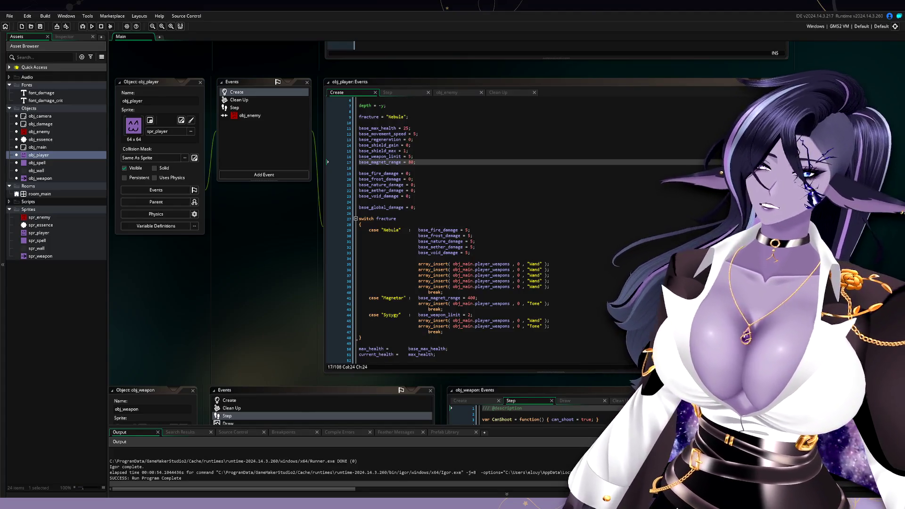
Step: Place the cursor on the blank lines after the damage stats and before the fracture switch
click(491, 201)
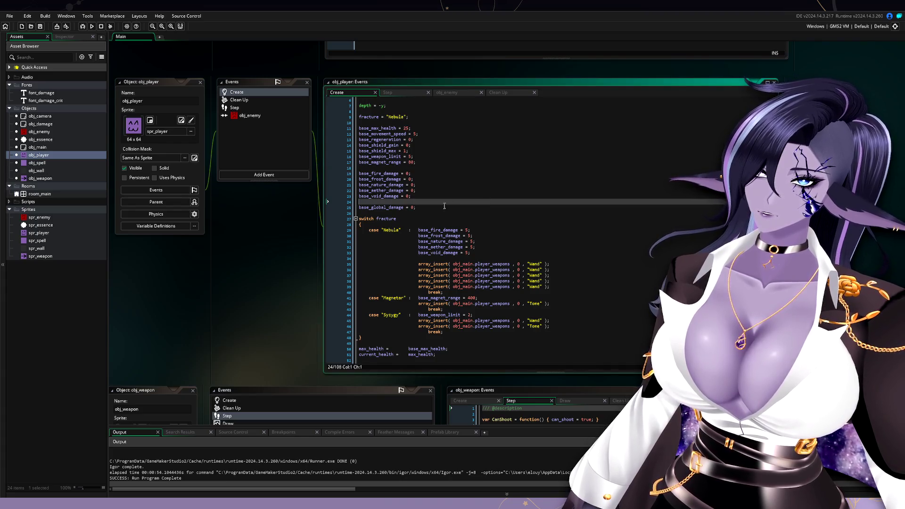
click(436, 212)
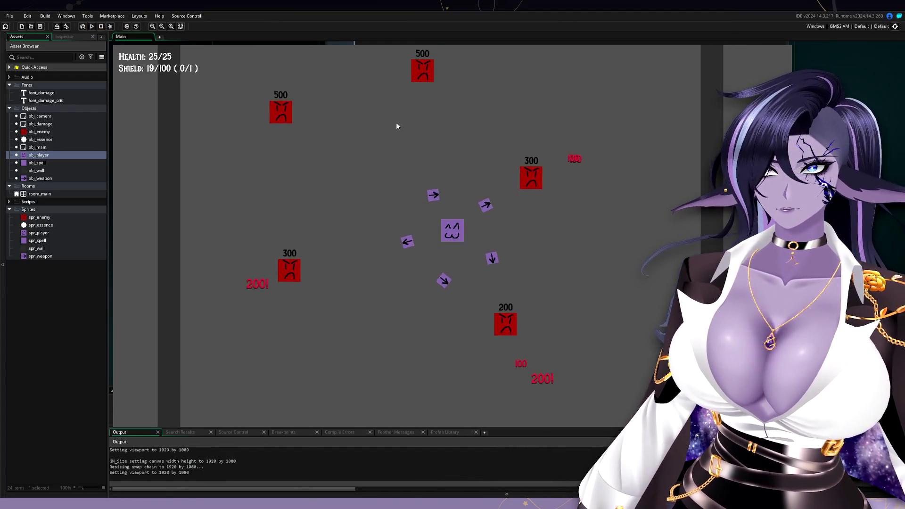
Step: Steer the player around the arena with WASD, dodging enemies while weapons orbit, then quit the game
key(d)
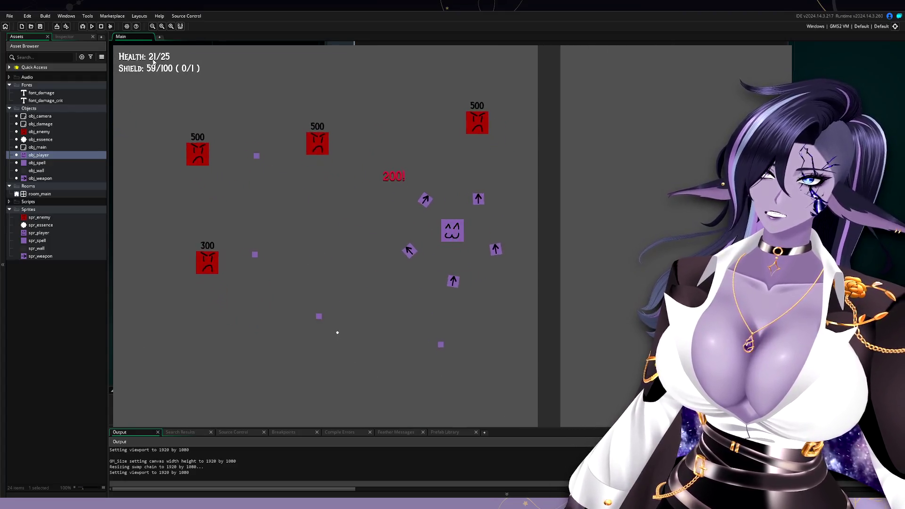
key(a)
key(s)
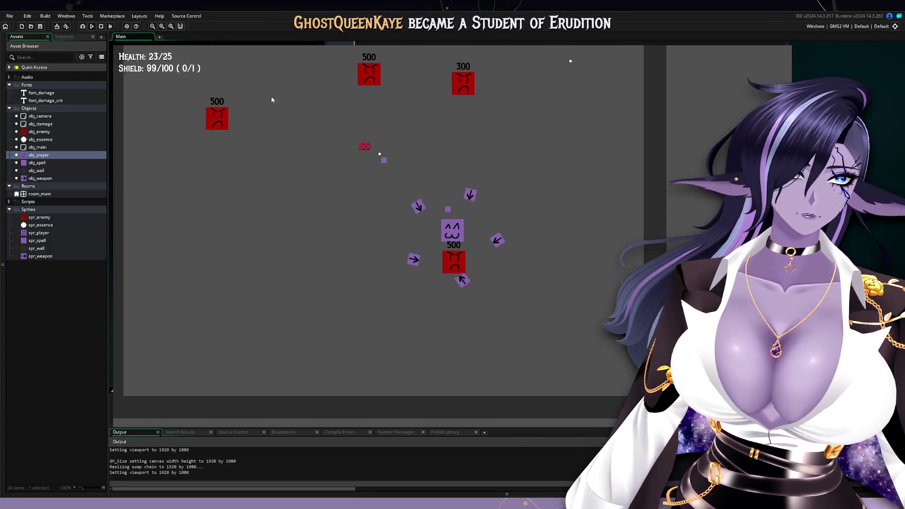
key(d)
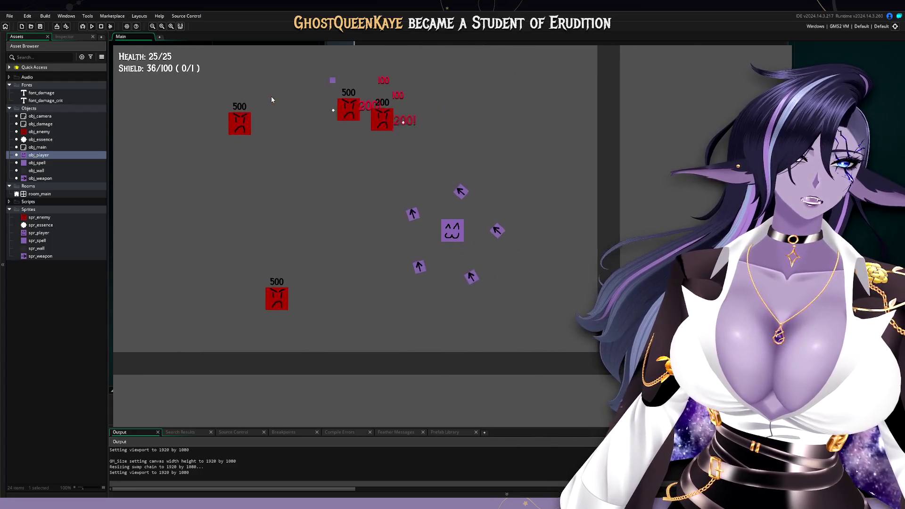
key(d)
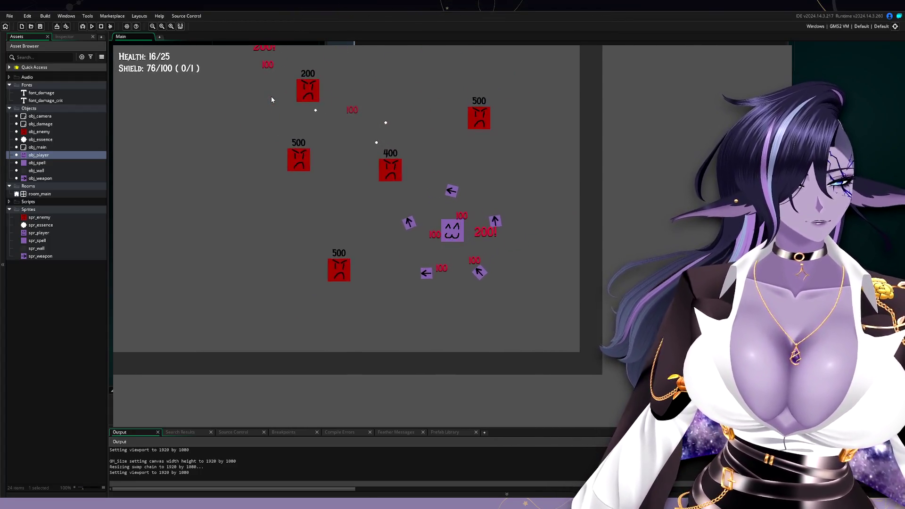
key(d)
key(w)
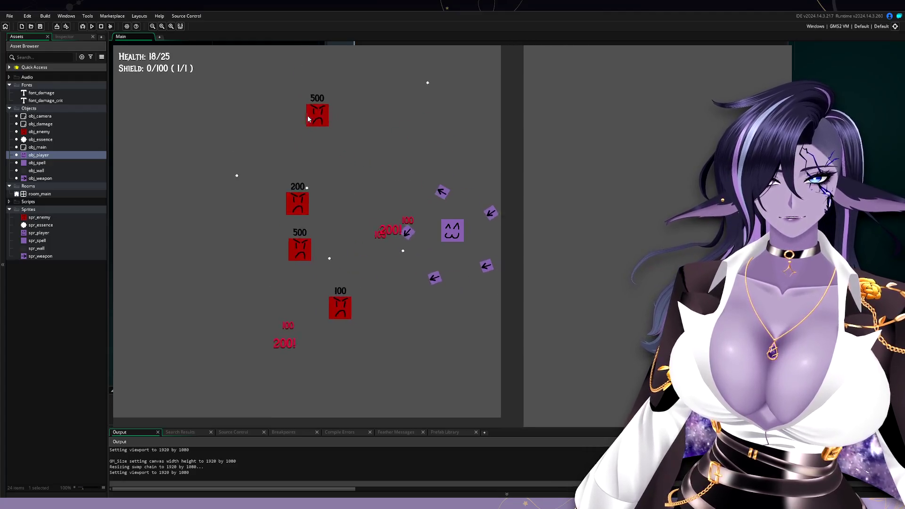
key(w)
key(a)
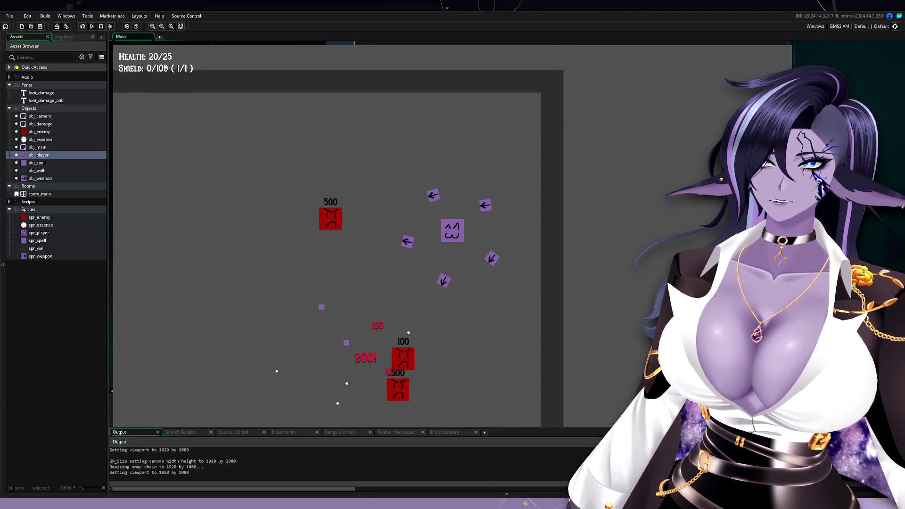
key(w)
key(a)
key(s)
key(a)
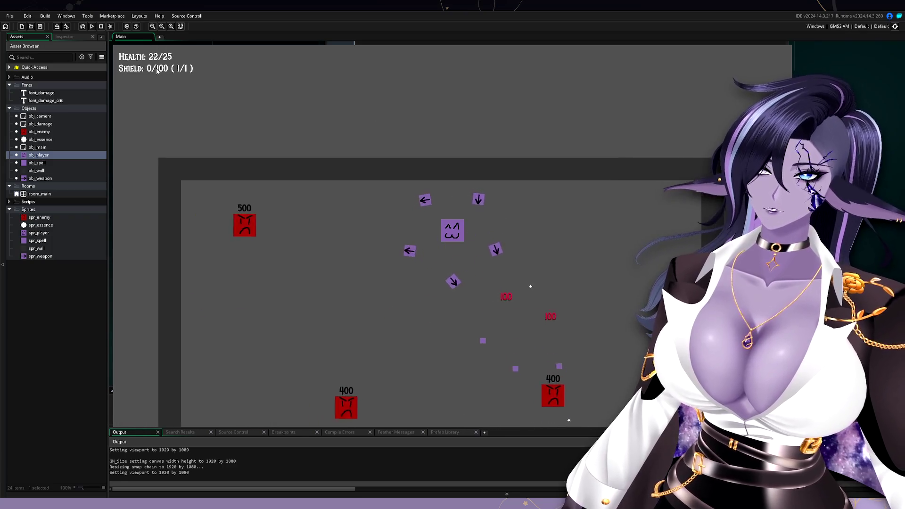
key(s)
key(a)
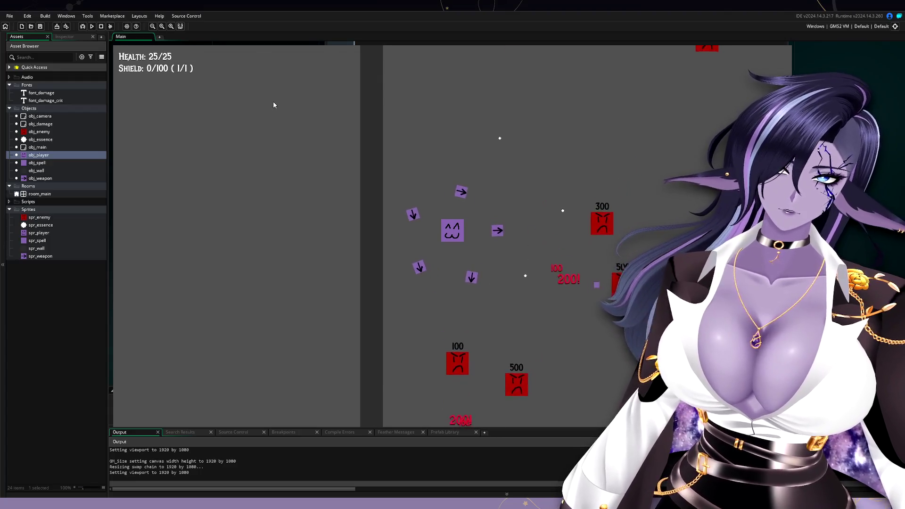
key(w)
key(d)
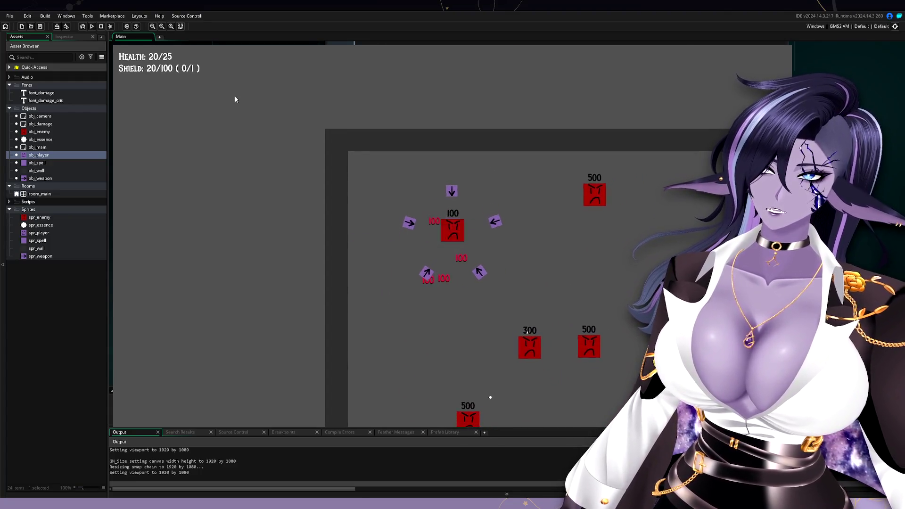
key(s)
key(a)
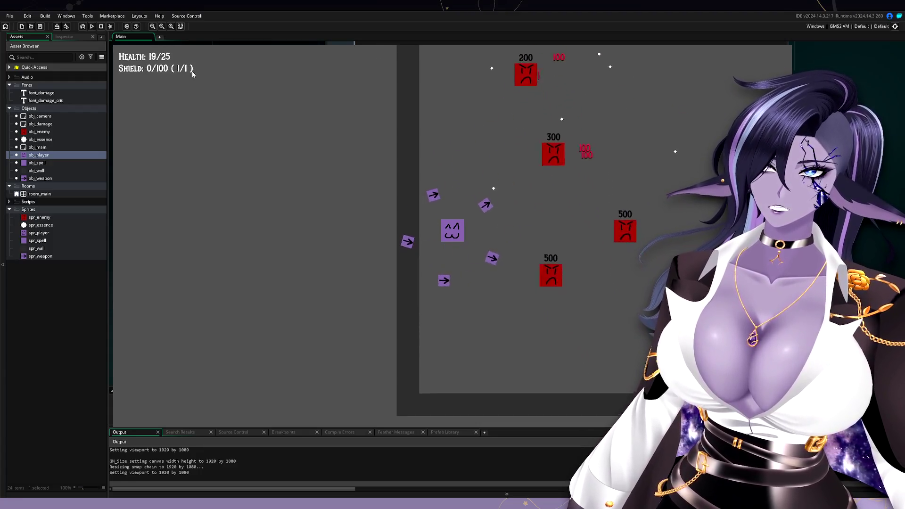
key(d)
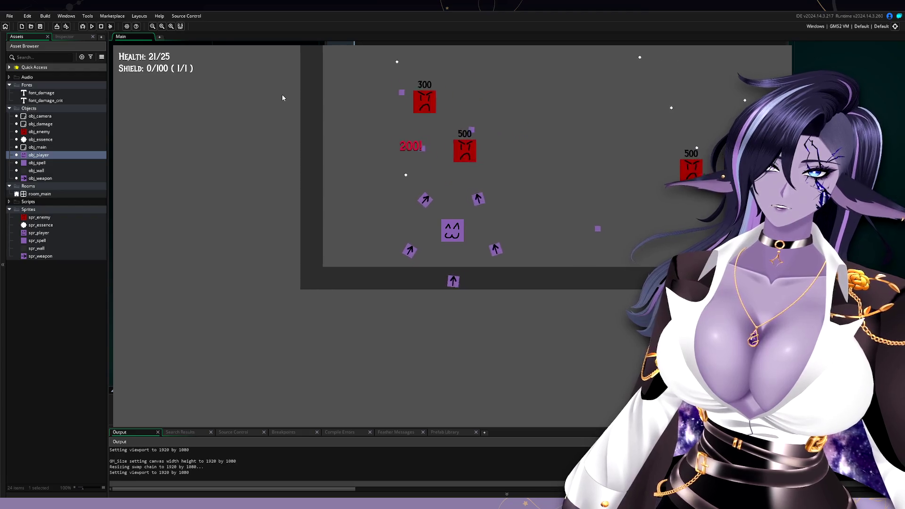
key(s)
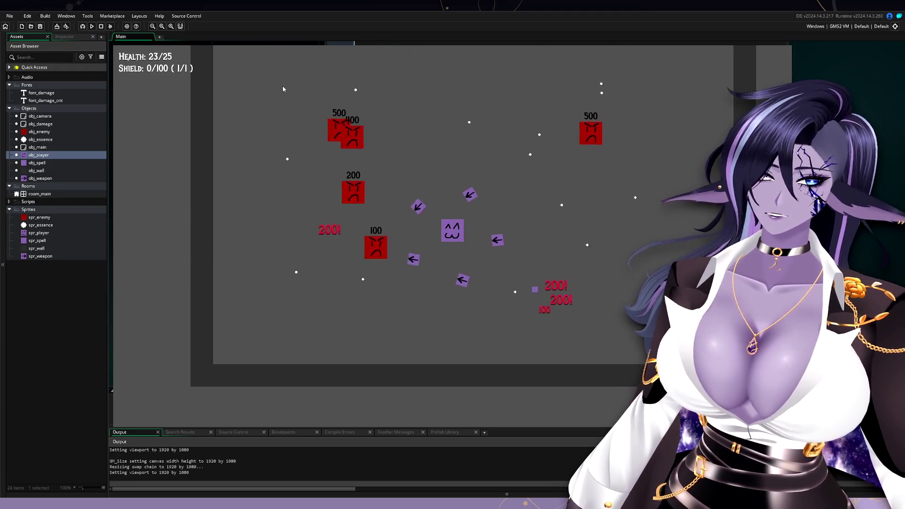
key(d)
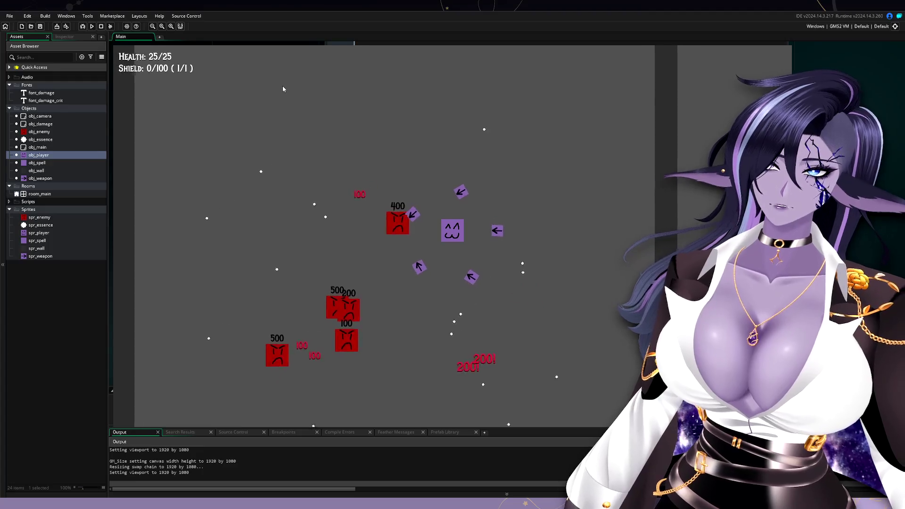
key(a)
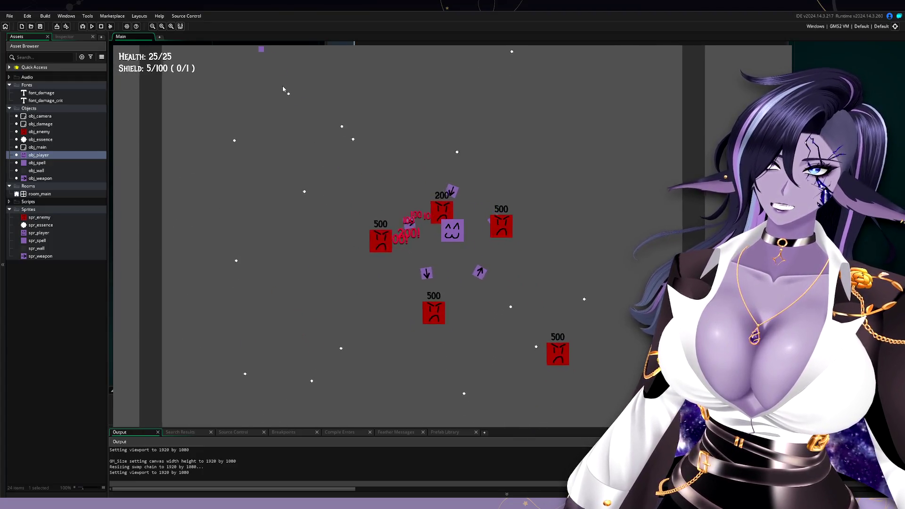
key(s)
key(a)
key(w)
key(w)
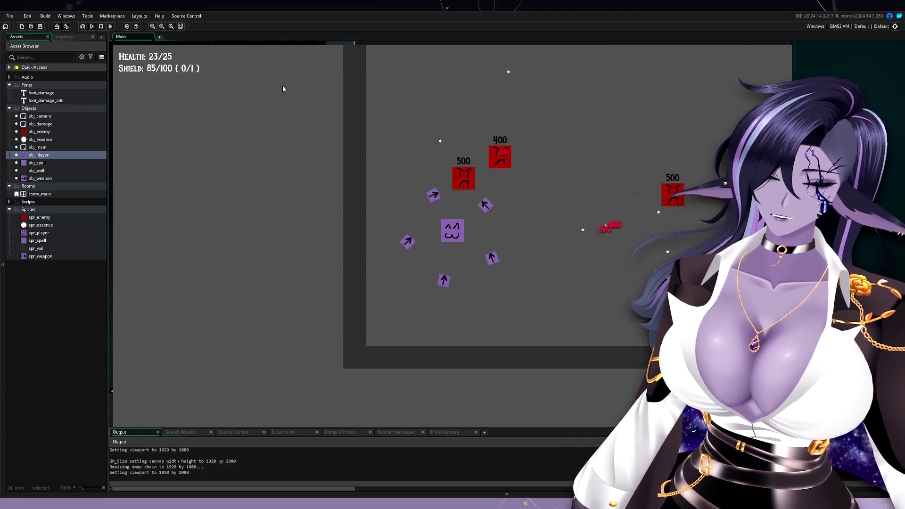
key(d)
key(d)
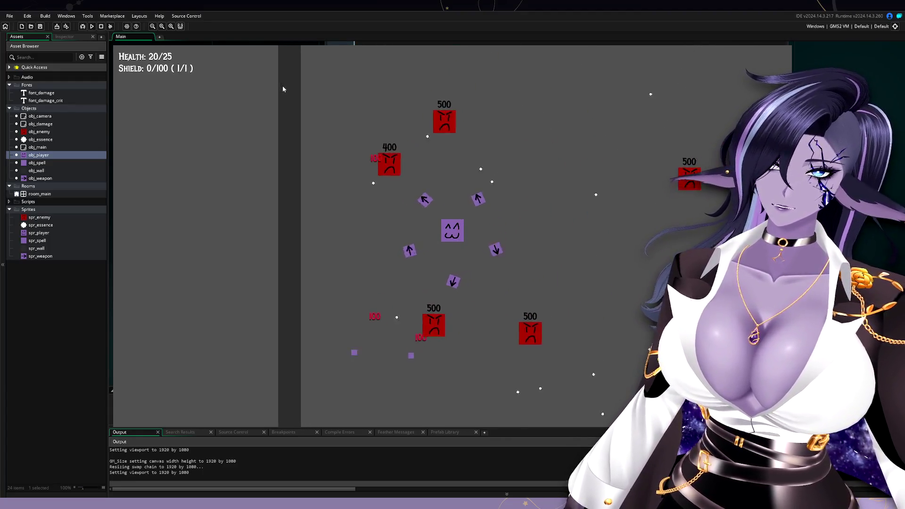
key(w)
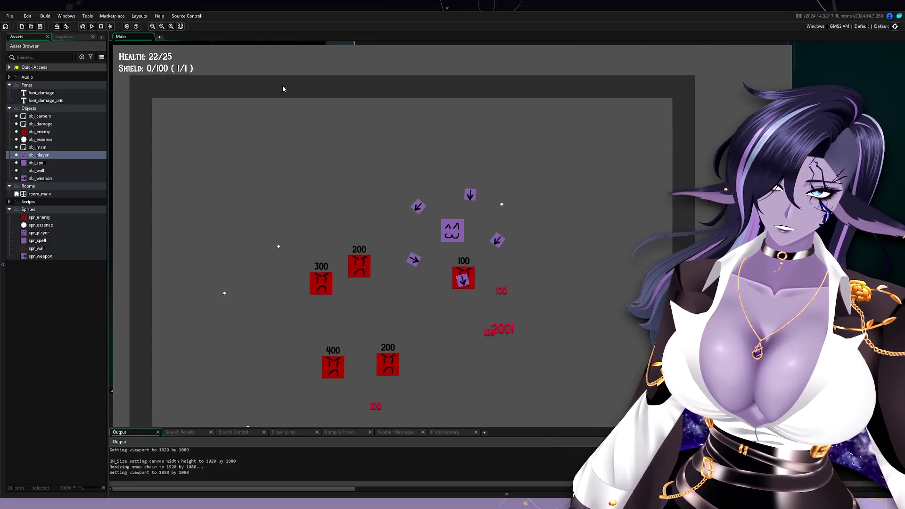
key(d)
key(s)
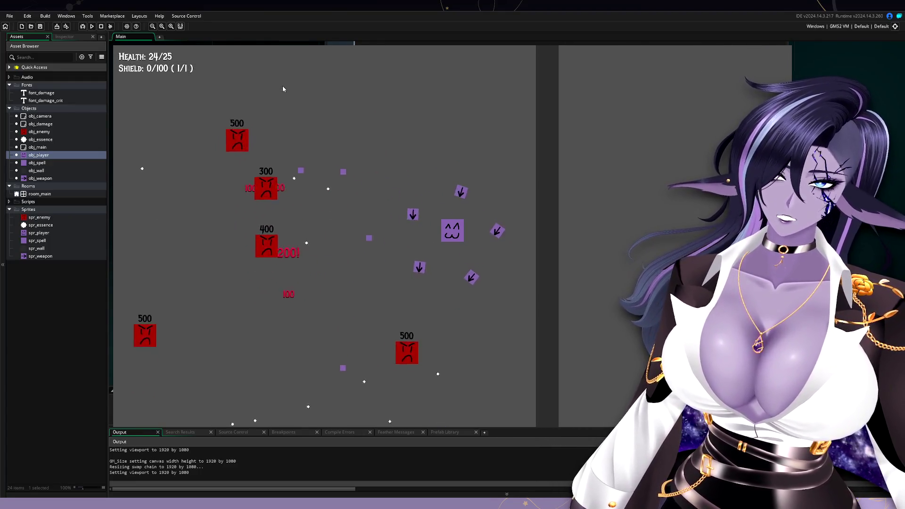
key(s)
key(a)
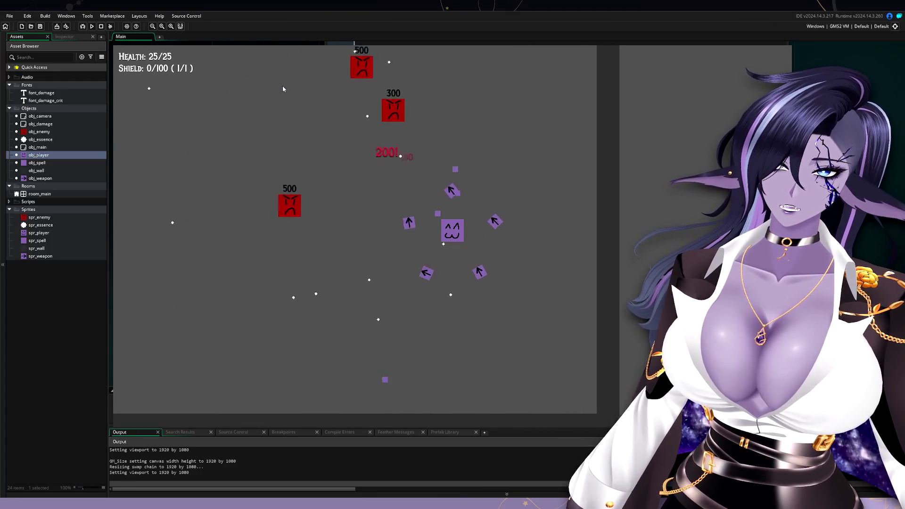
key(a)
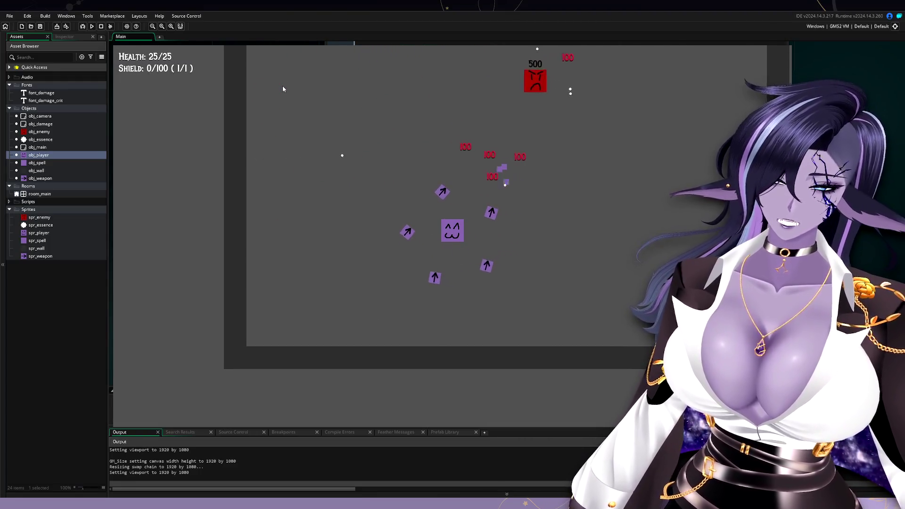
key(w)
key(d)
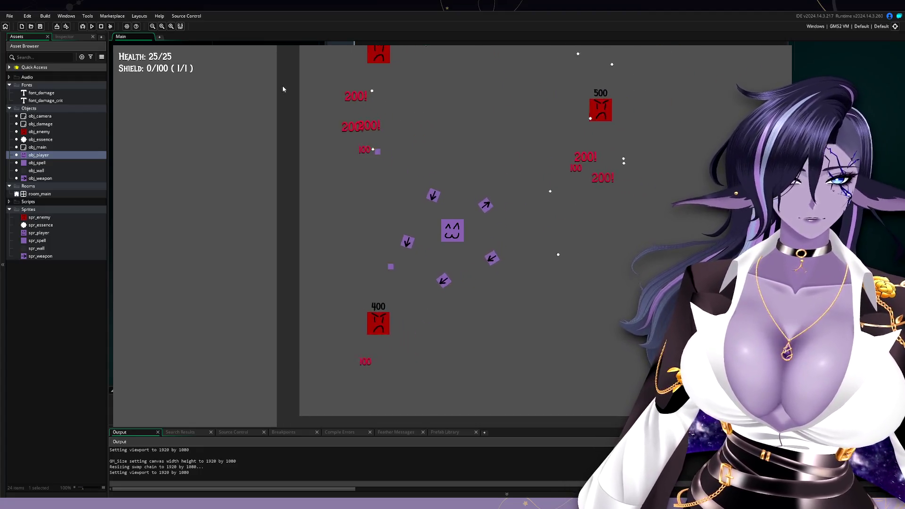
key(d)
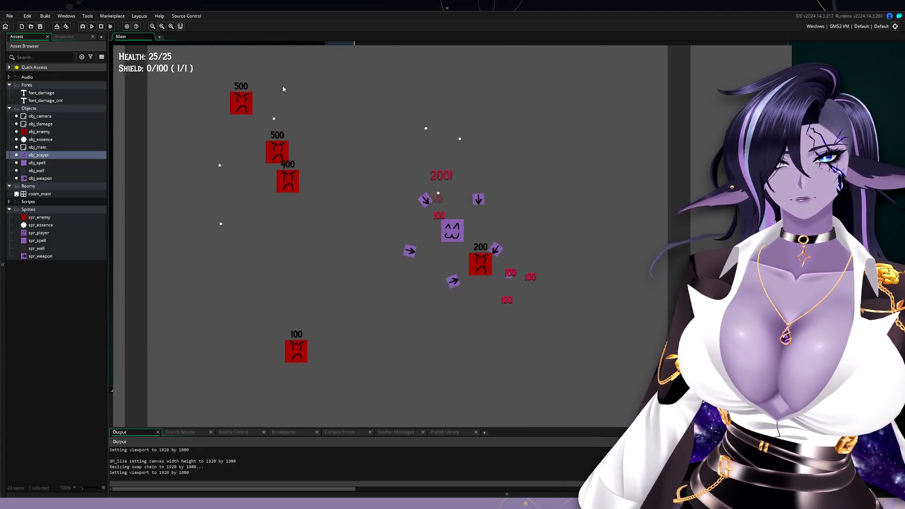
key(a)
key(w)
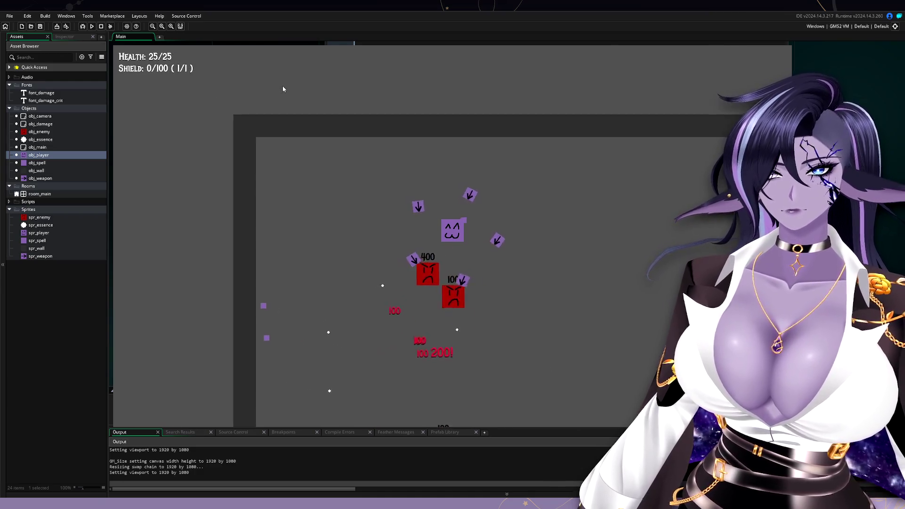
key(s)
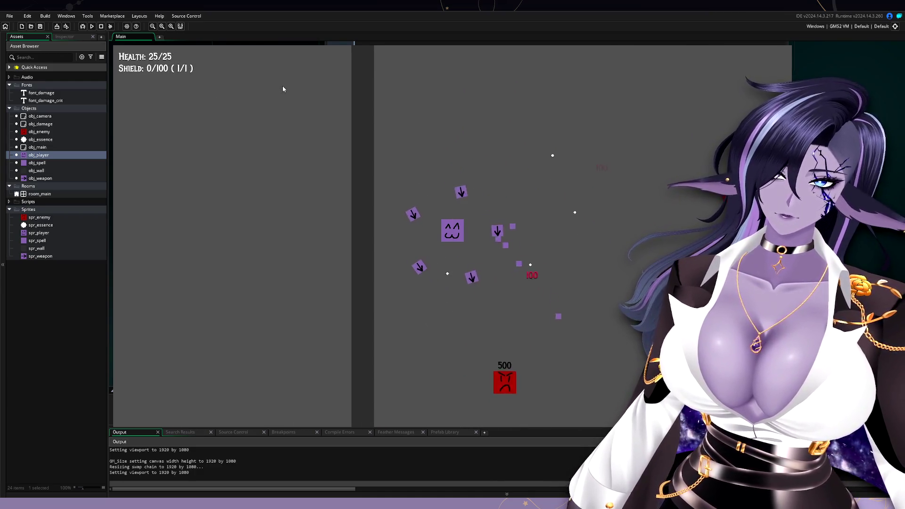
key(d)
key(w)
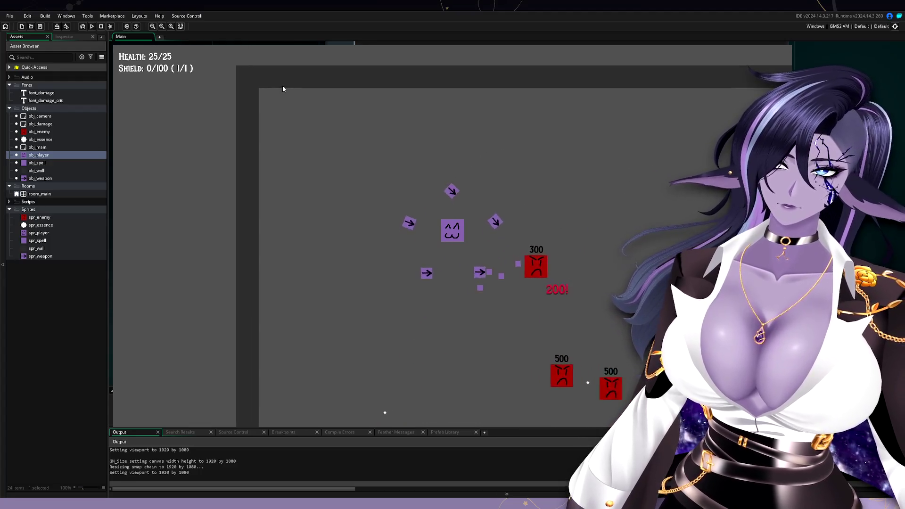
key(s)
key(a)
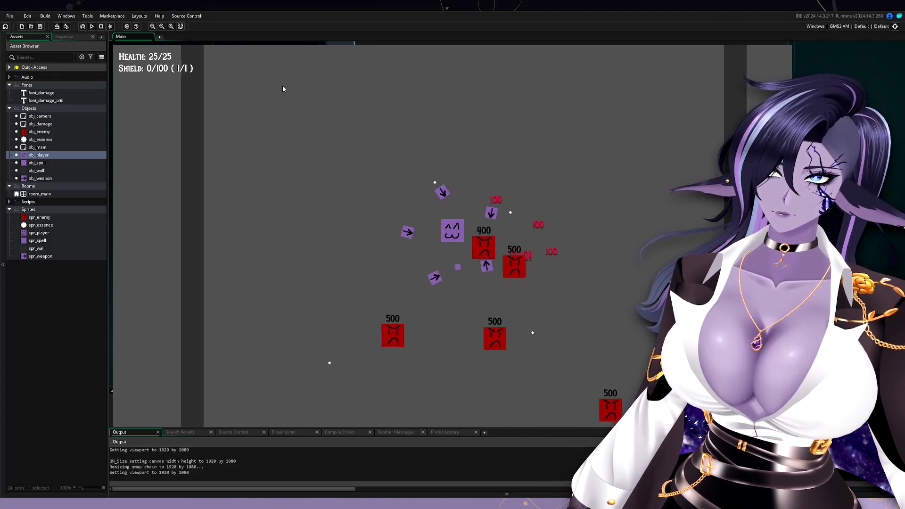
key(d)
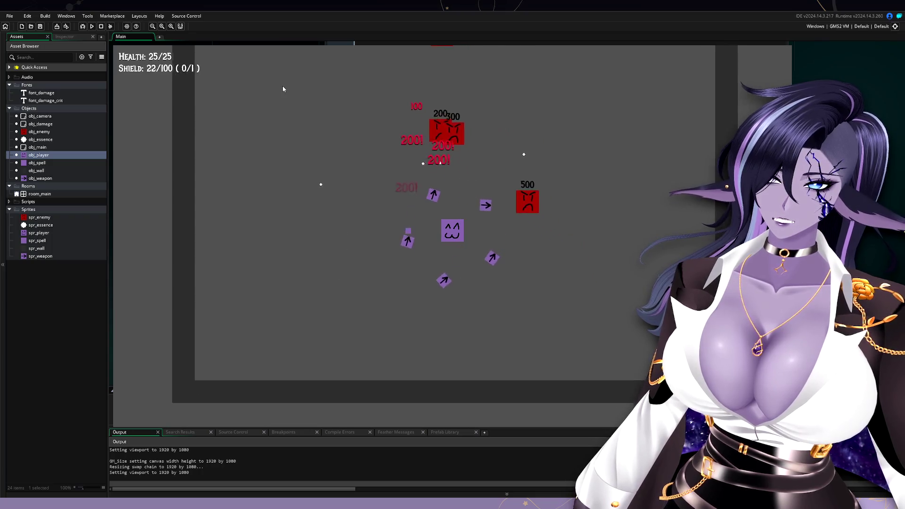
key(w)
key(a)
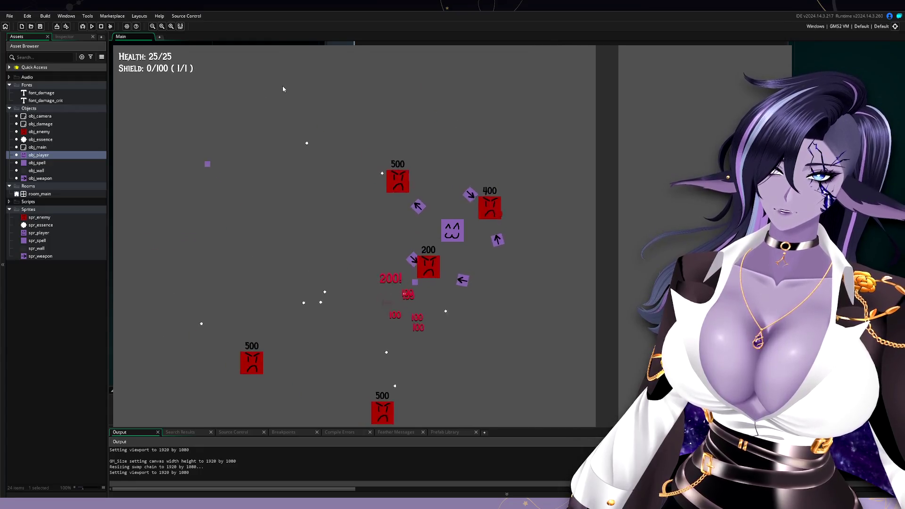
key(a)
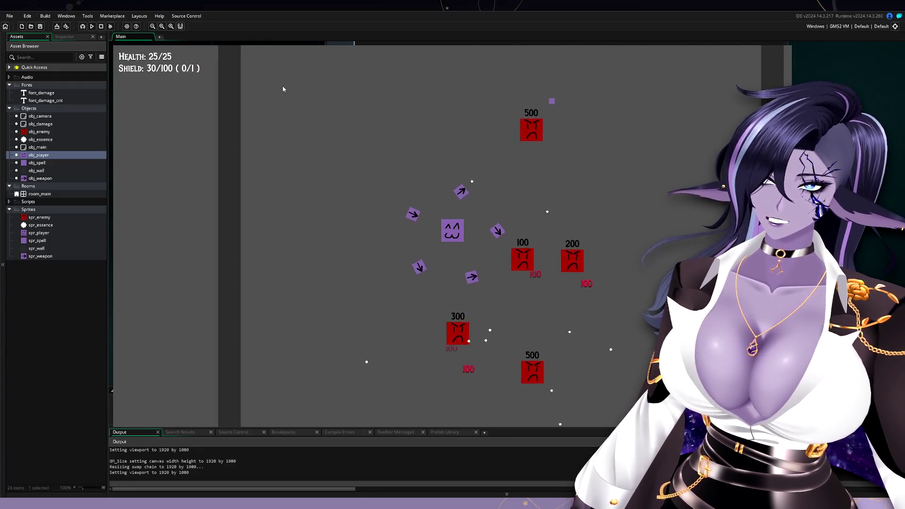
key(w)
key(s)
key(a)
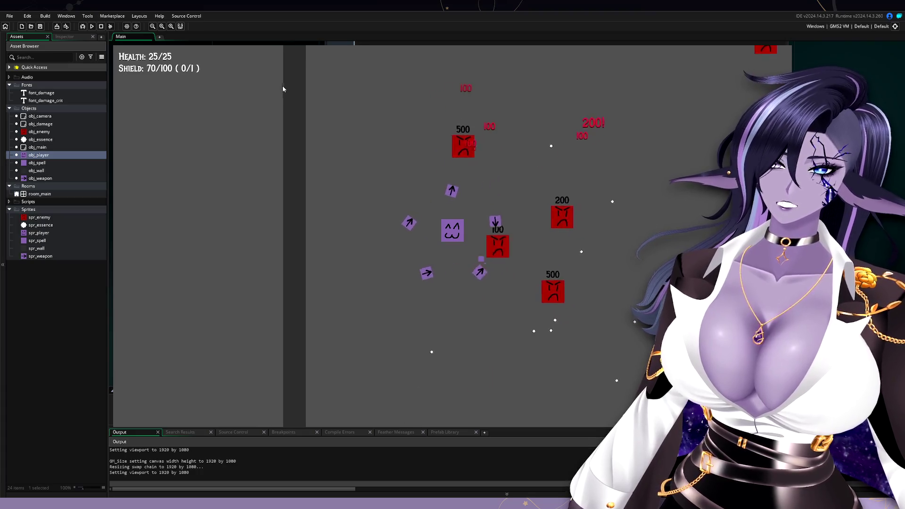
key(d)
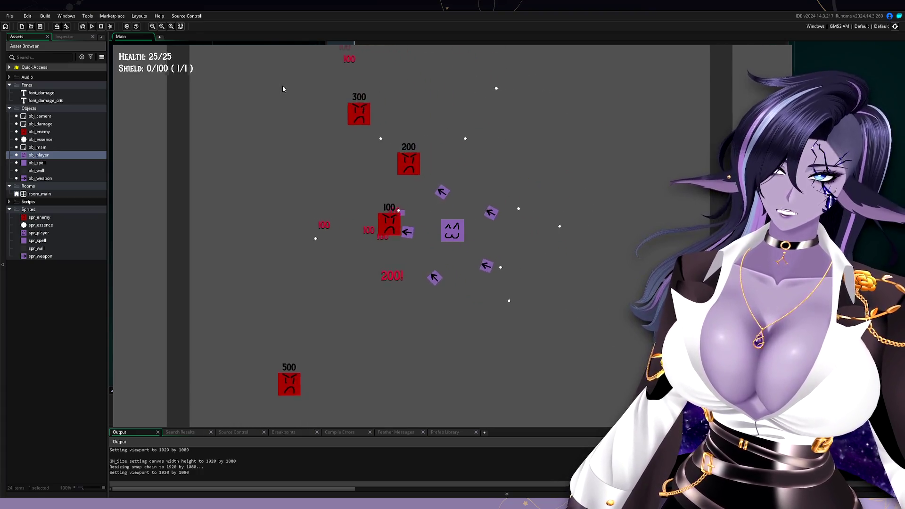
key(s)
key(w)
key(d)
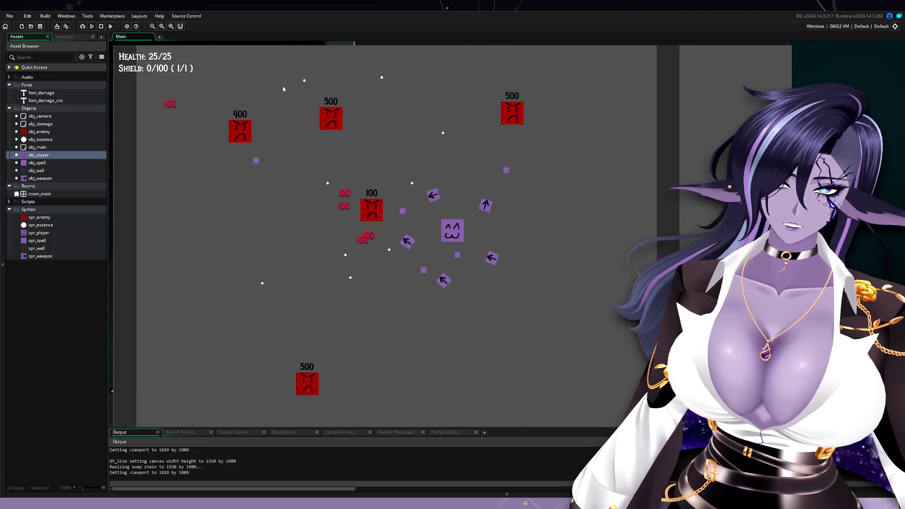
key(w)
key(a)
key(w)
key(a)
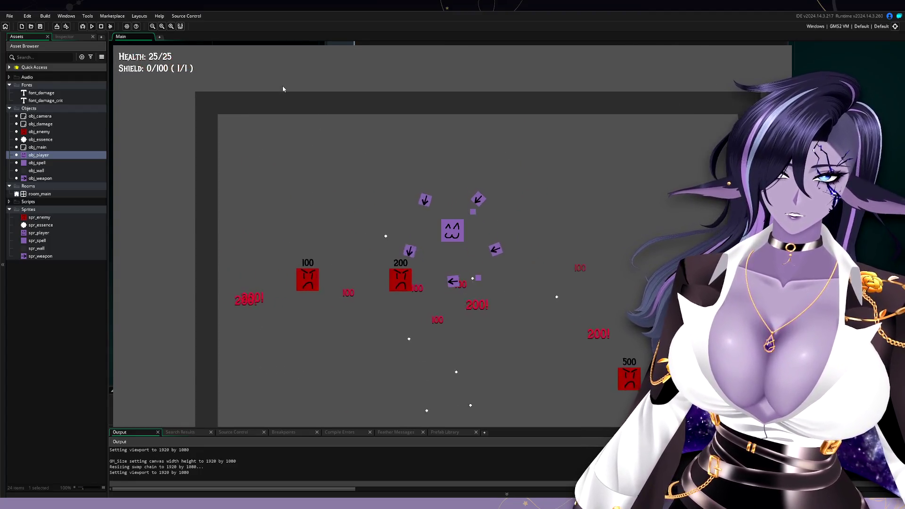
key(s)
key(d)
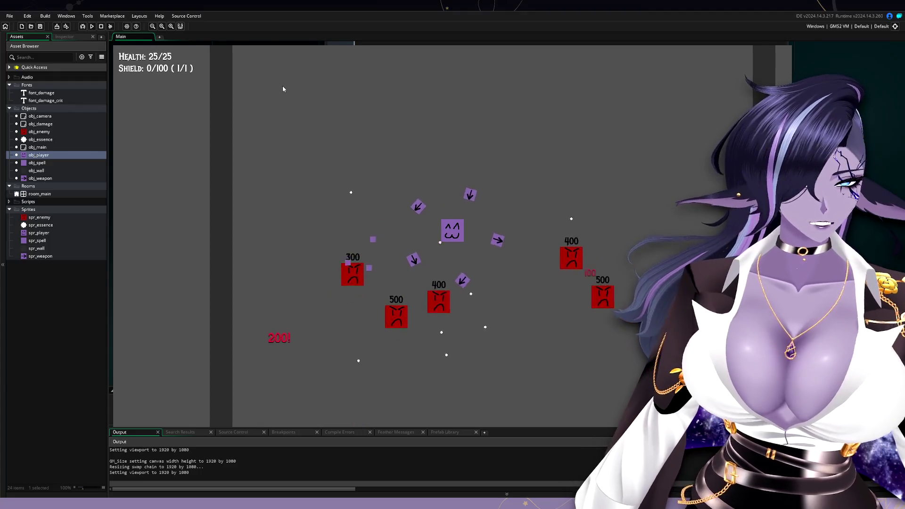
key(a)
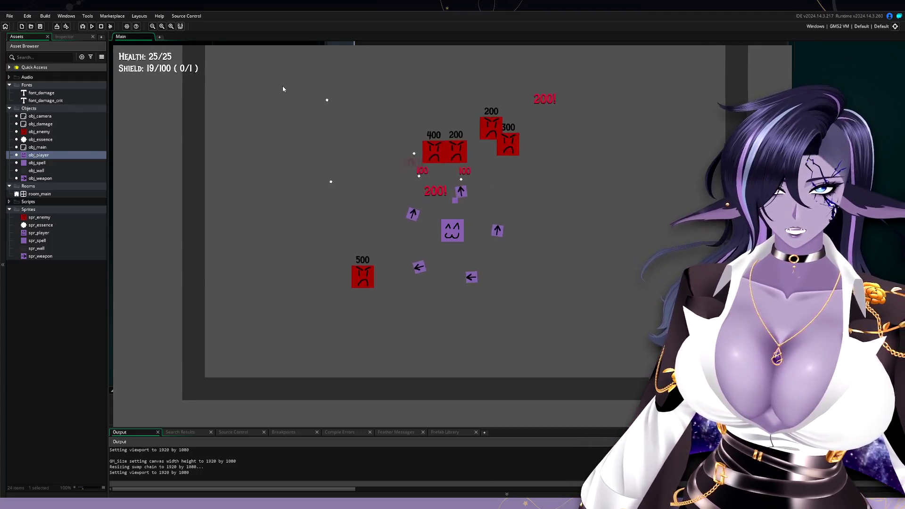
key(w)
key(d)
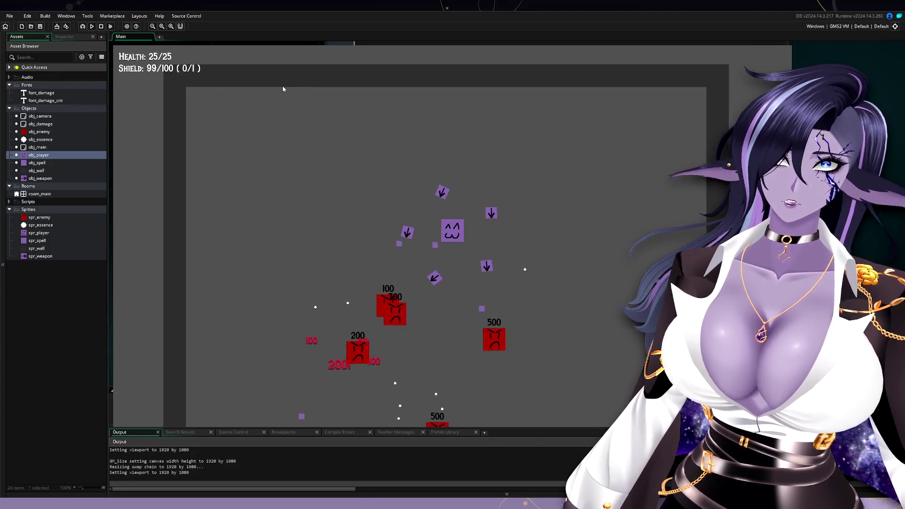
key(d)
key(s)
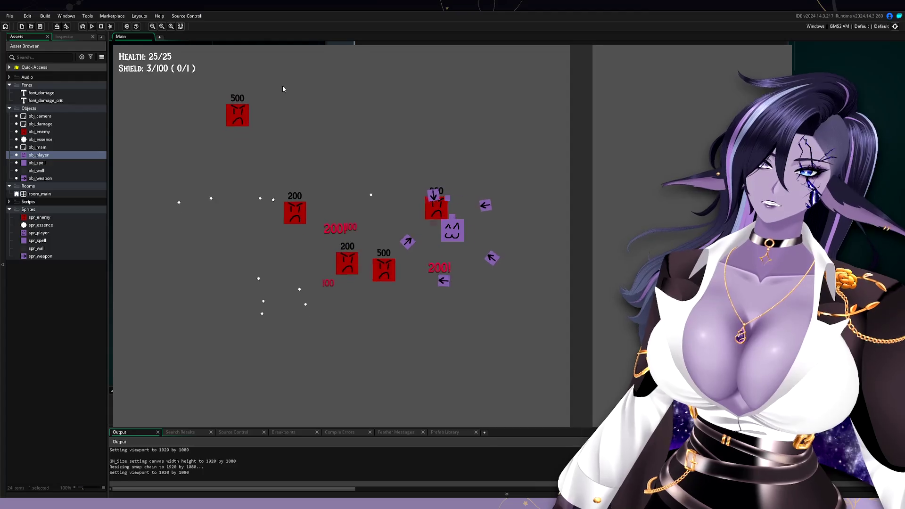
key(a)
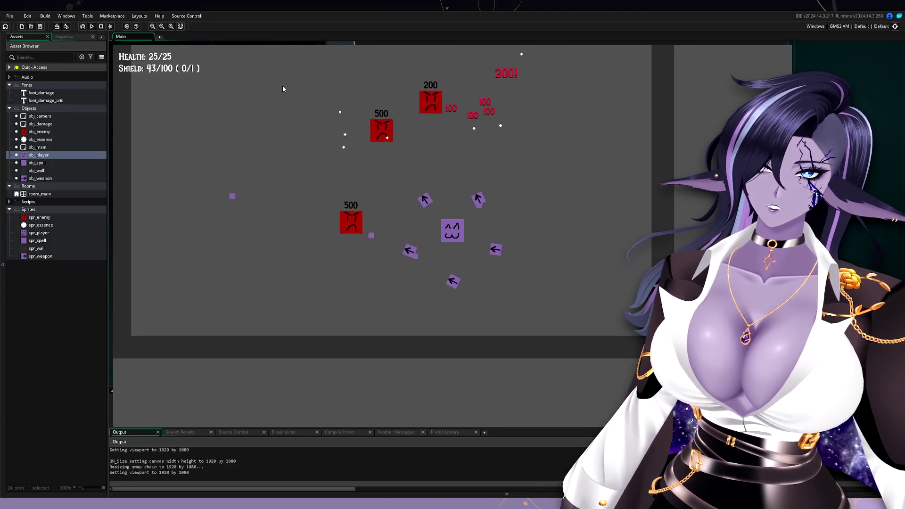
key(w)
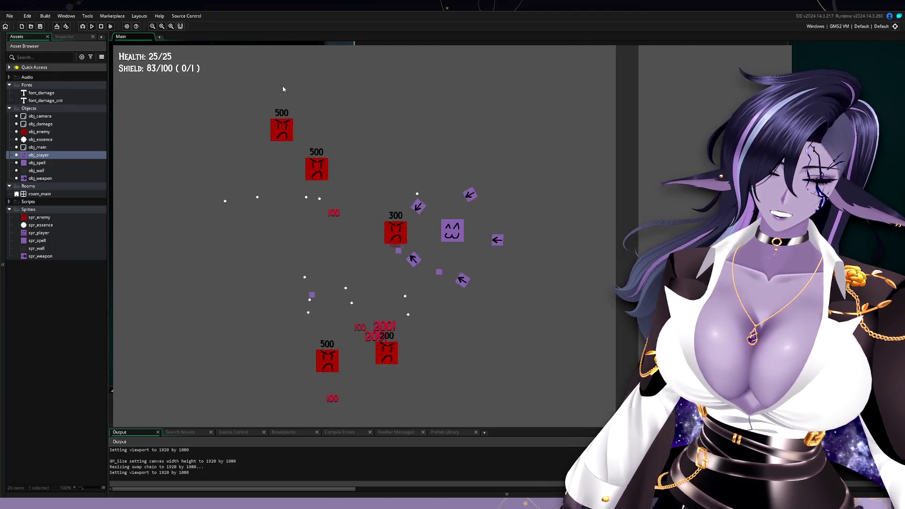
key(a)
key(a)
key(s)
key(d)
key(w)
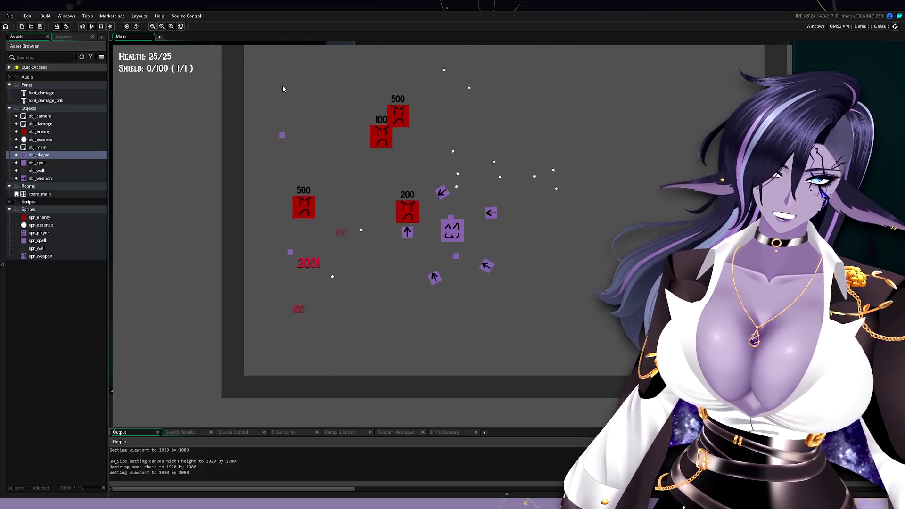
key(d)
key(a)
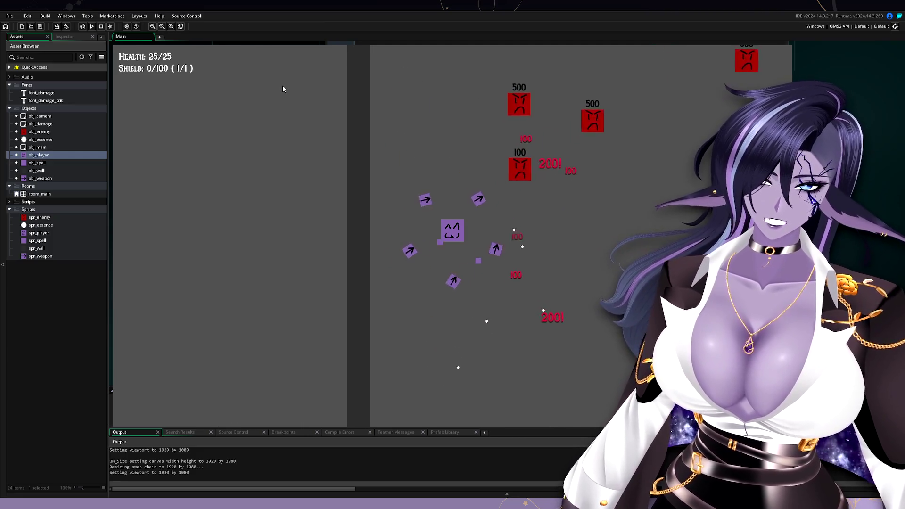
key(s)
key(d)
key(d)
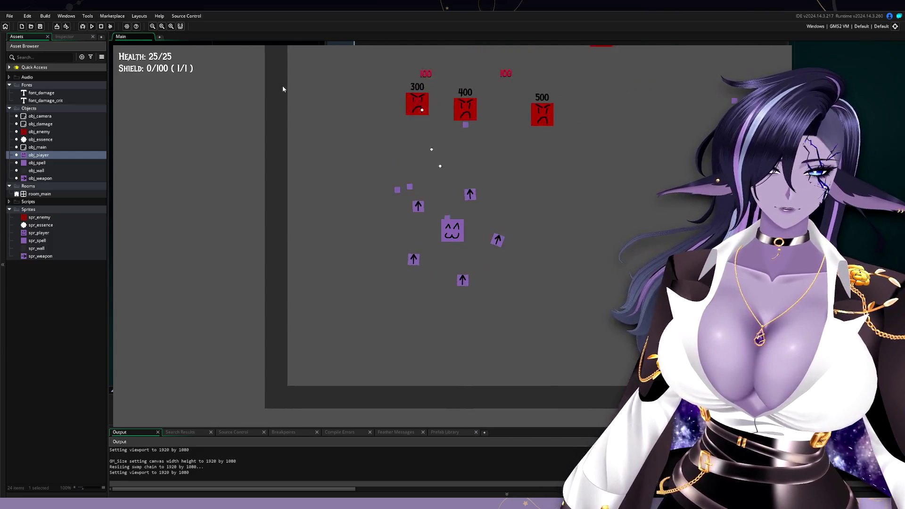
key(w)
key(a)
key(s)
key(w)
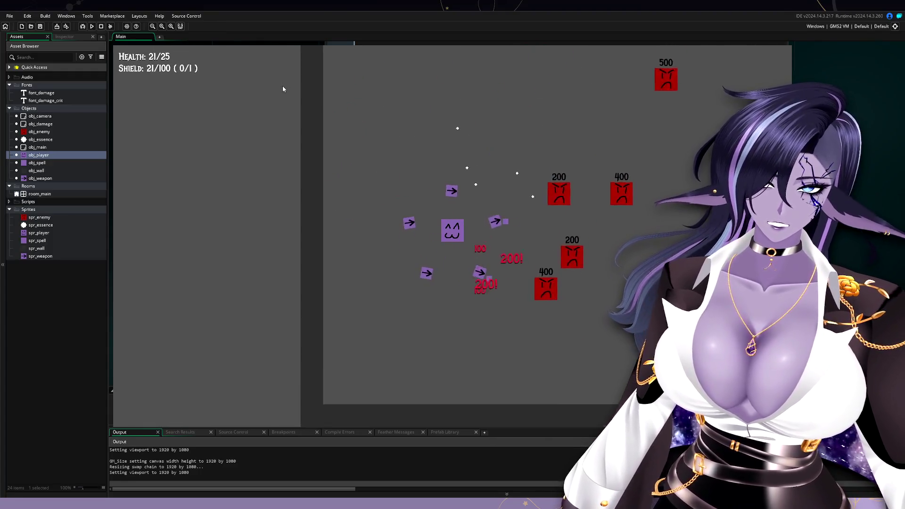
key(d)
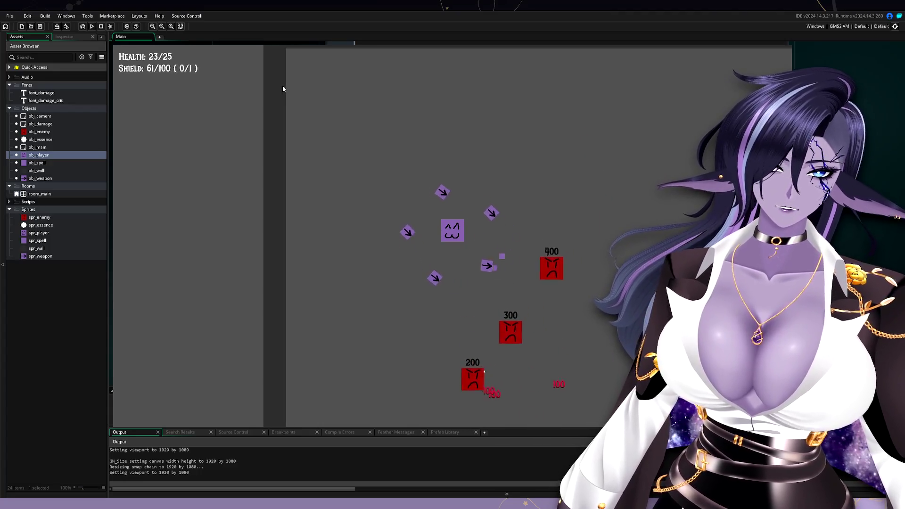
key(w)
key(d)
key(s)
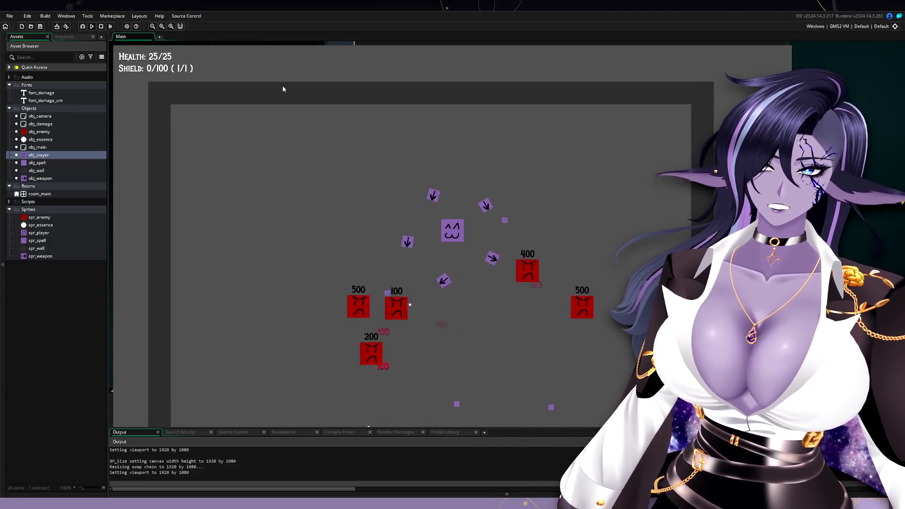
key(s)
key(d)
key(a)
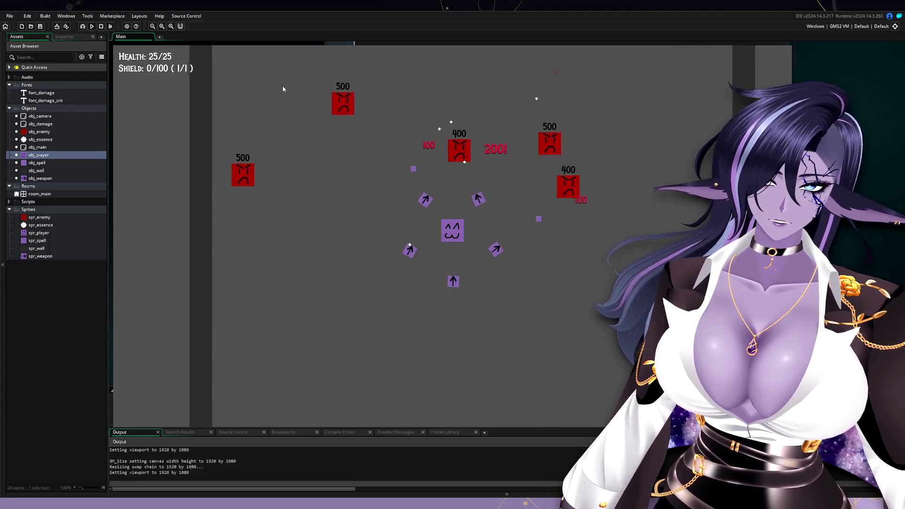
key(d)
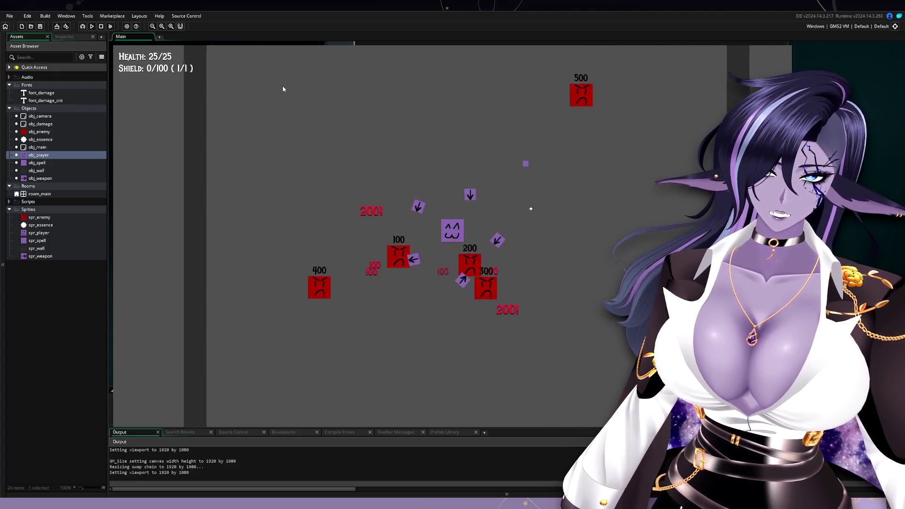
key(w)
key(s)
key(d)
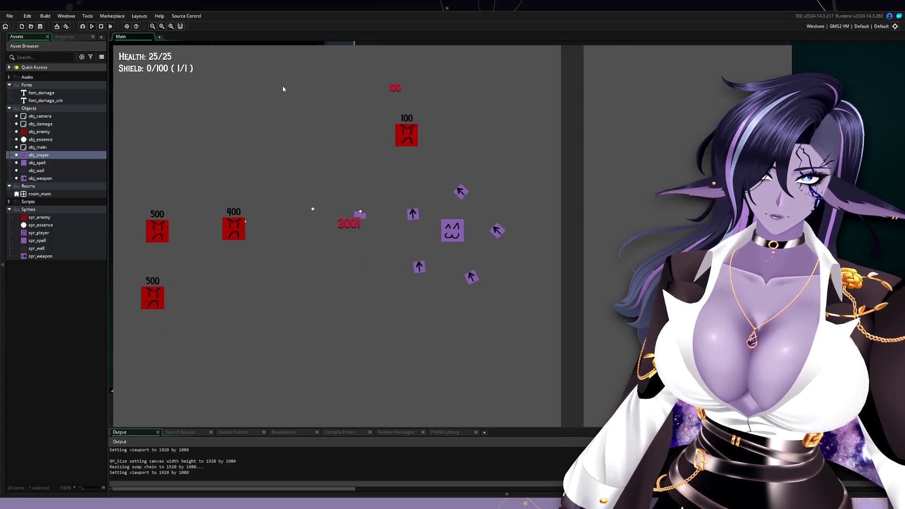
key(a)
key(w)
key(a)
key(w)
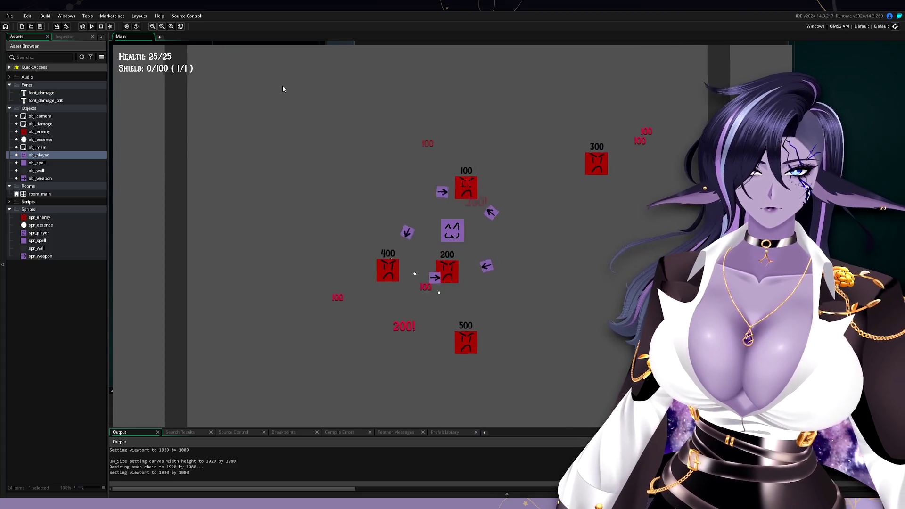
key(a)
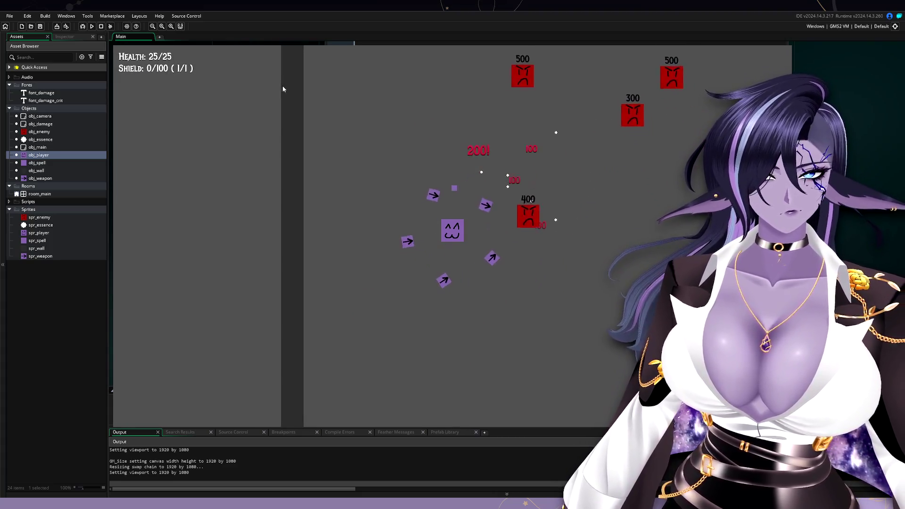
key(d)
key(s)
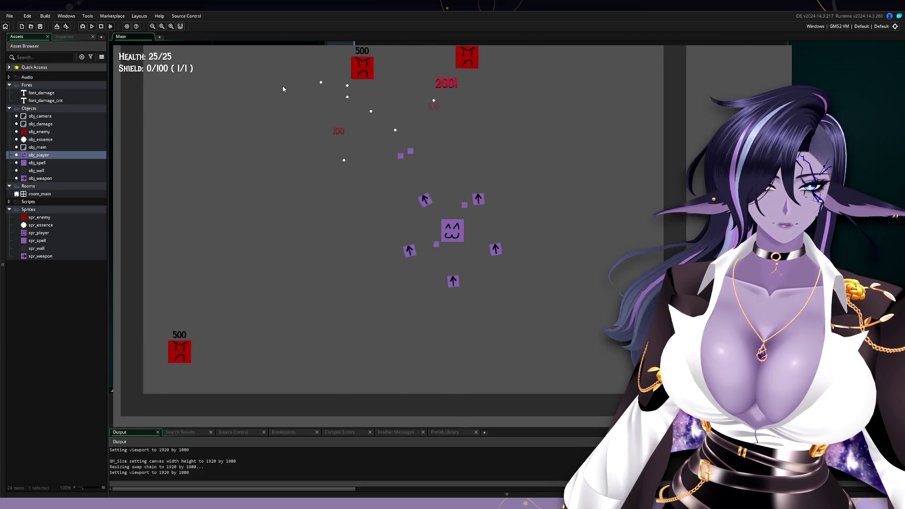
key(a)
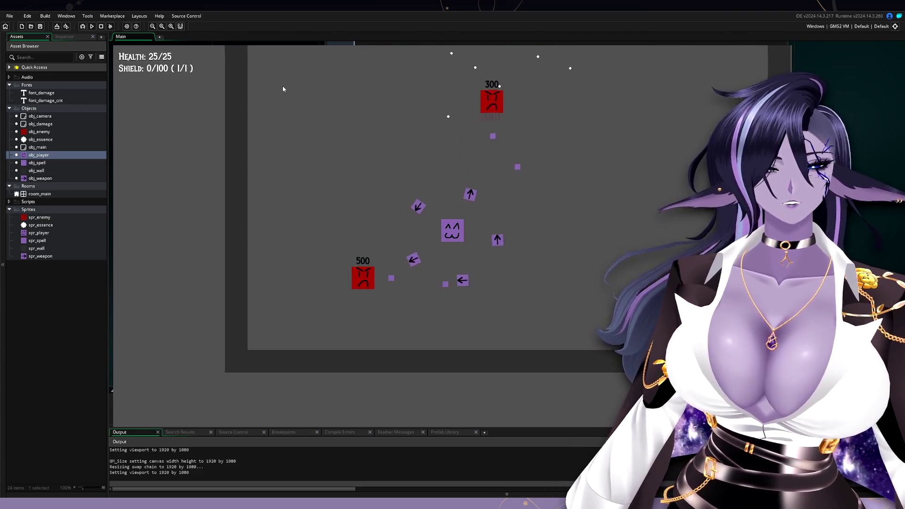
key(w)
key(d)
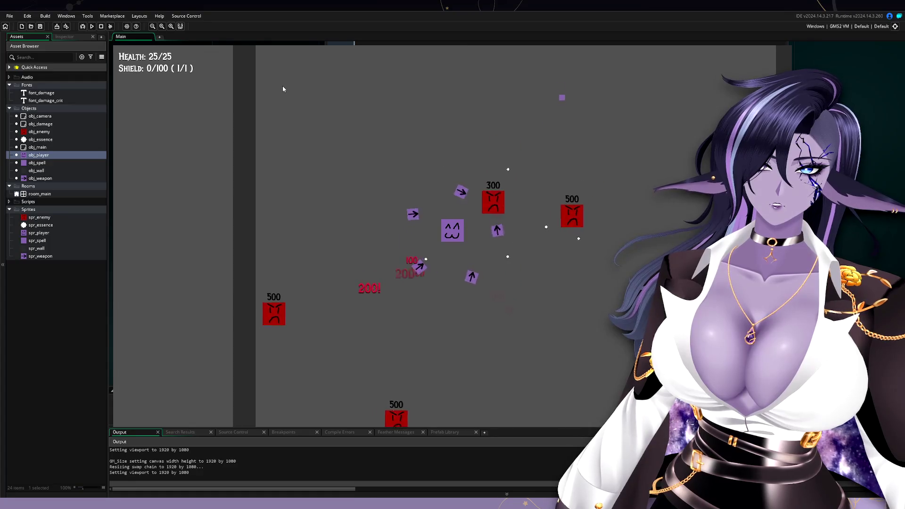
key(d)
key(s)
key(d)
key(s)
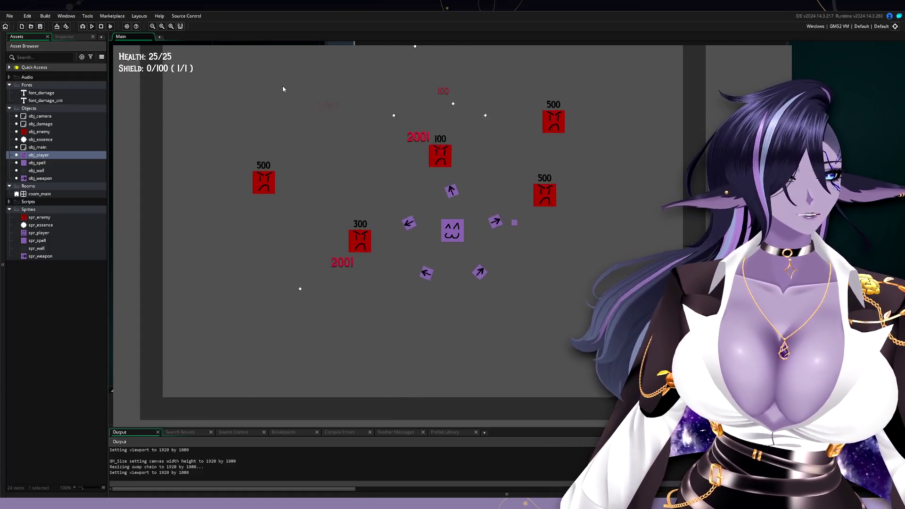
key(d)
key(w)
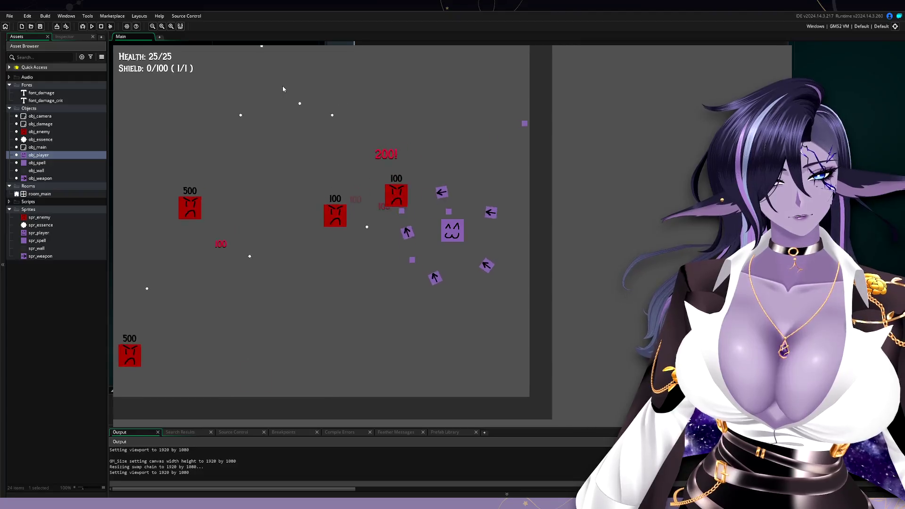
key(a)
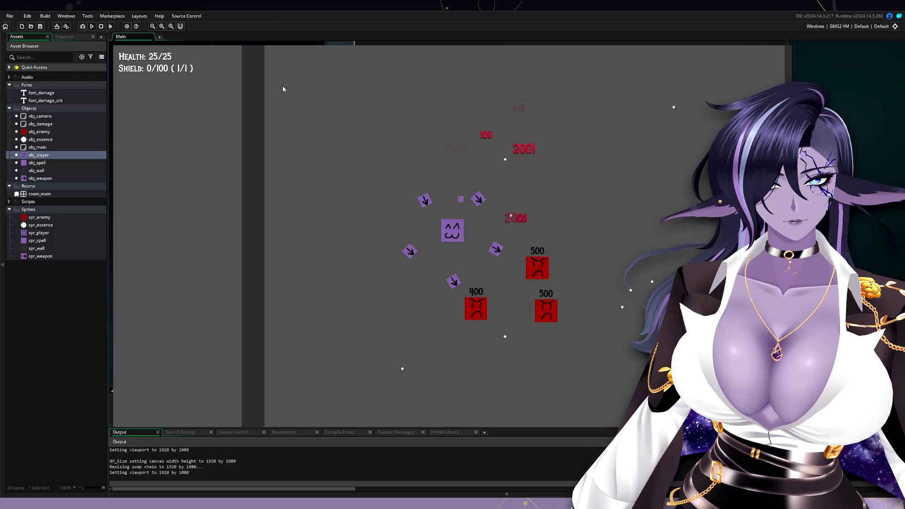
key(s)
key(d)
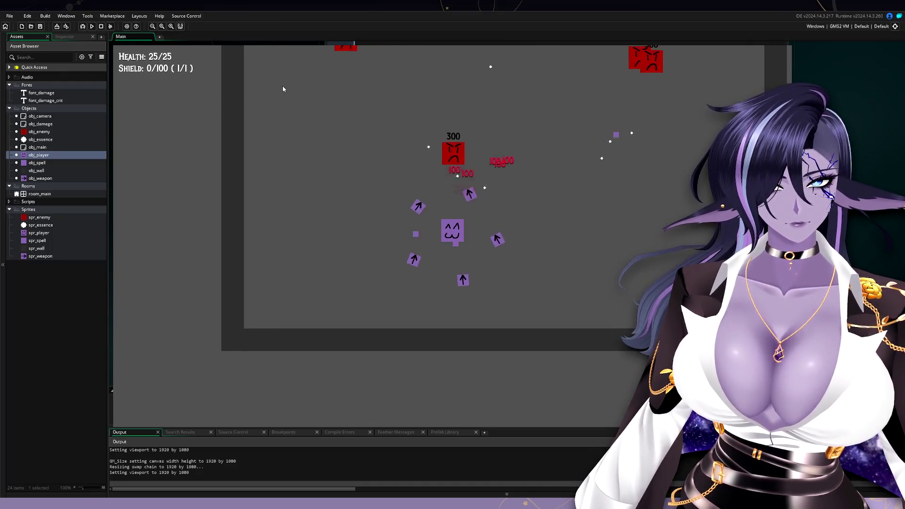
key(w)
key(a)
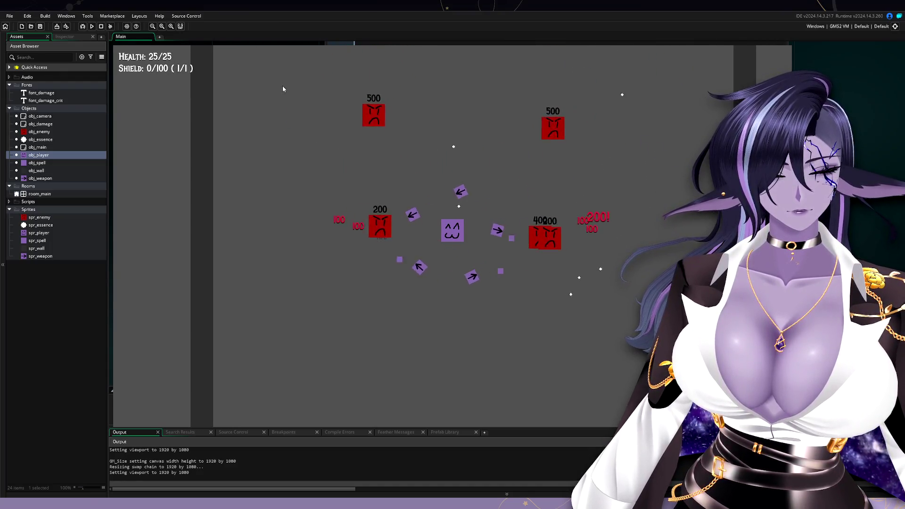
key(s)
key(d)
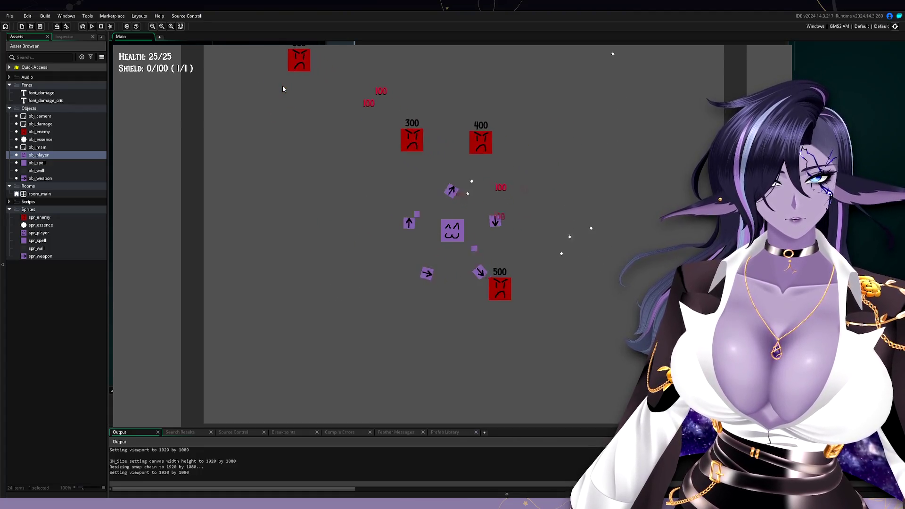
key(w)
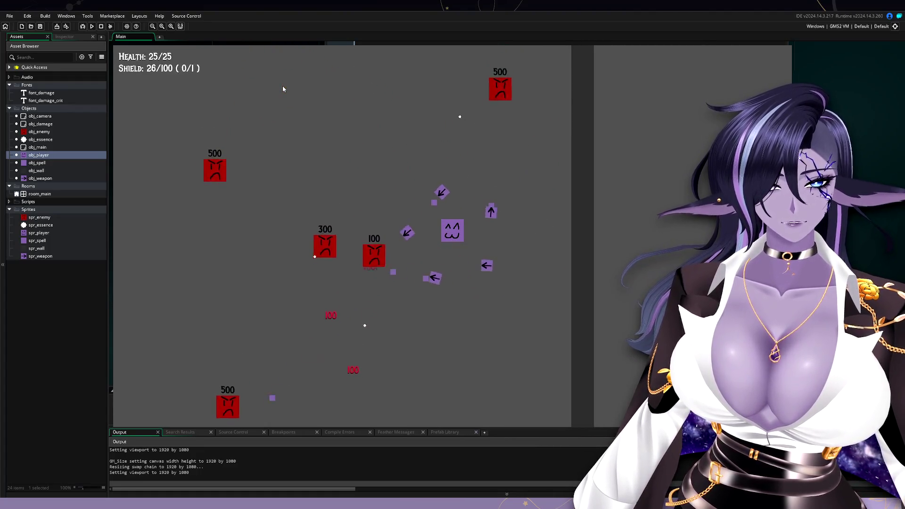
key(a)
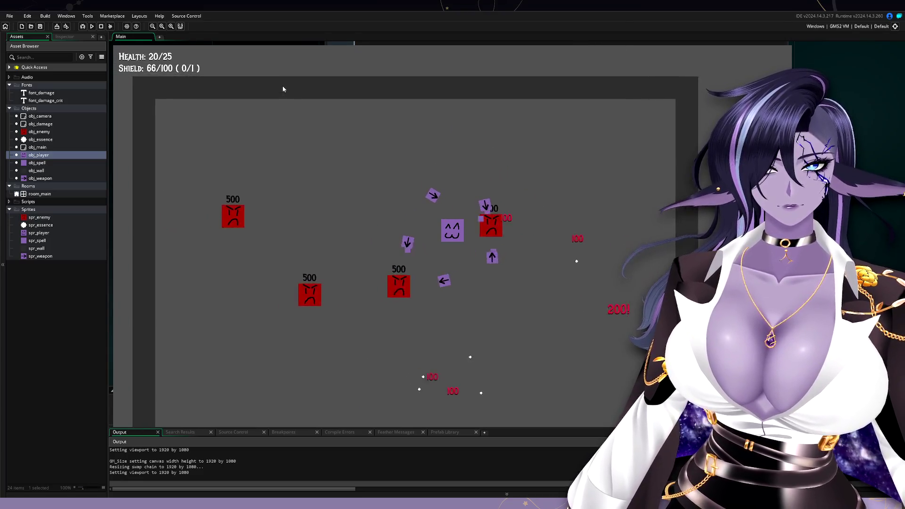
key(a)
key(Escape)
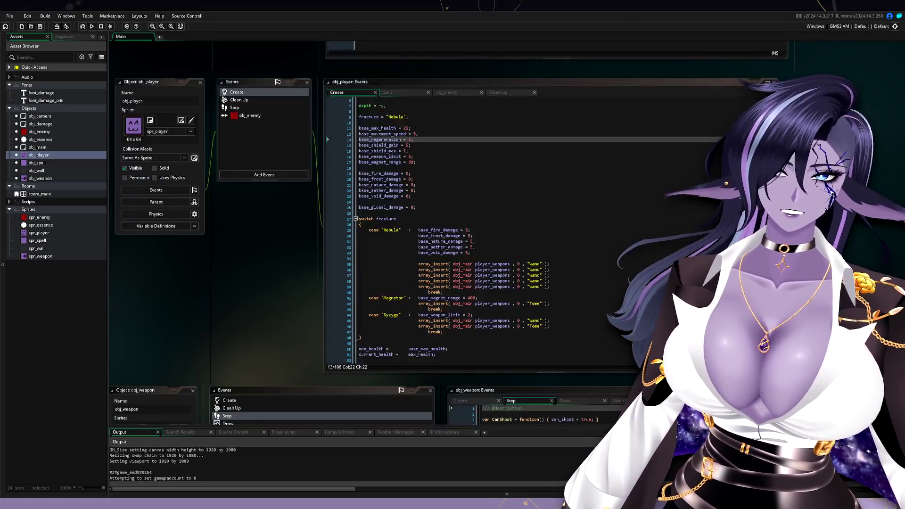
Step: Pan the workspace until obj_weapon's Create event code with the Wand and Tome cases is visible
scroll(up, 3)
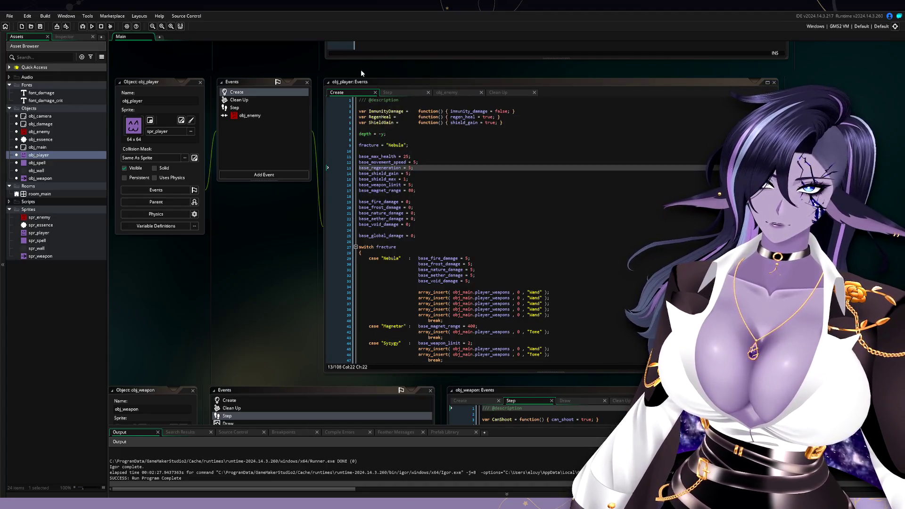
scroll(down, 3)
drag(317, 274, 245, 161)
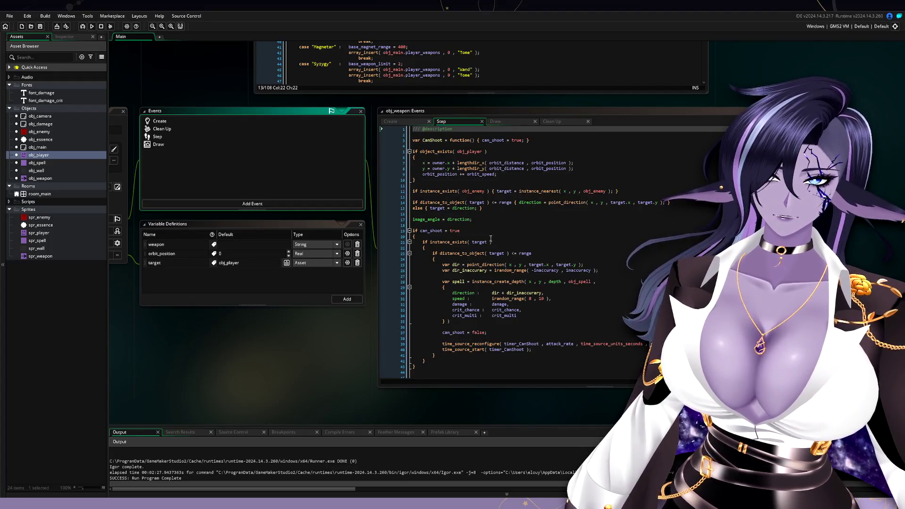
drag(207, 83, 346, 99)
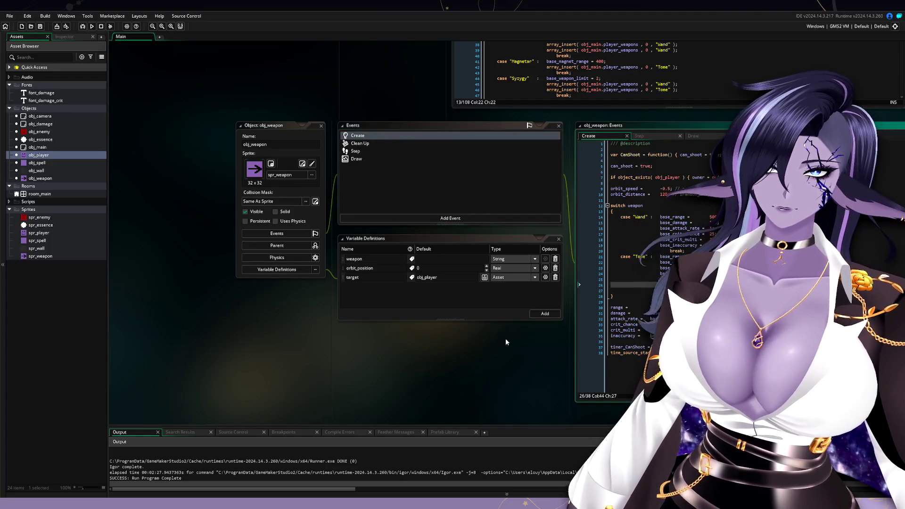
drag(506, 337, 273, 387)
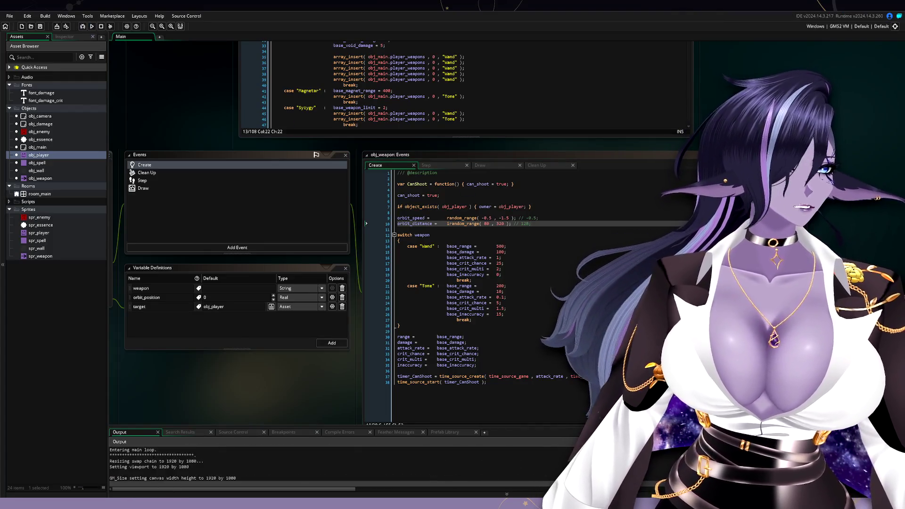
Step: Steer the player up-left, right, then down-left so the orbiting weapons sweep into enemies
key(w)
key(a)
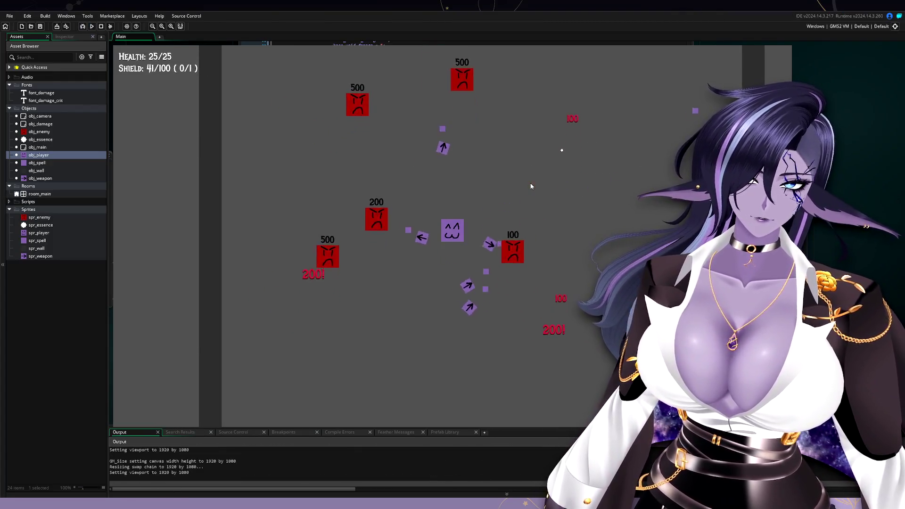
key(d)
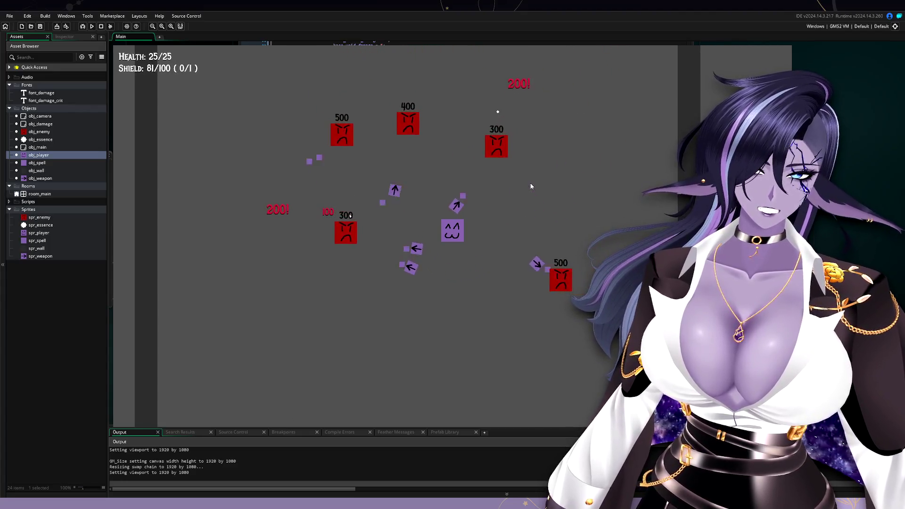
key(s)
key(a)
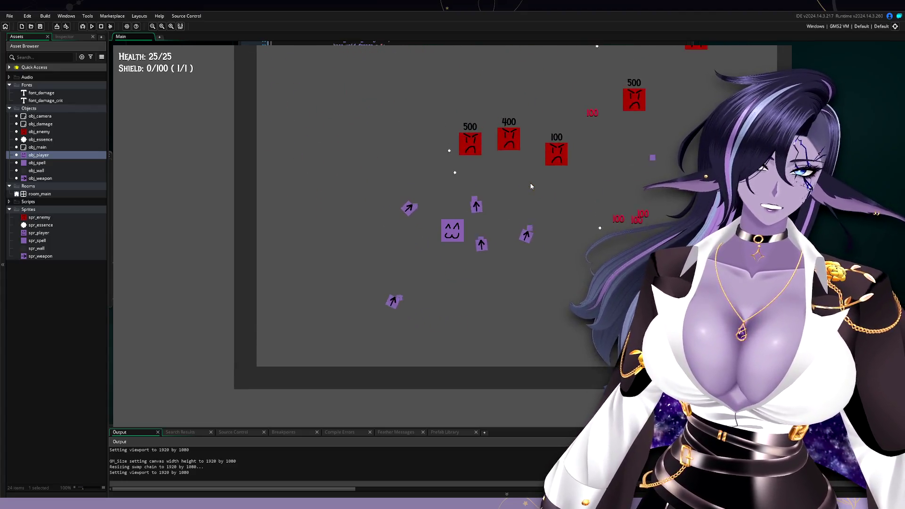
key(w)
key(d)
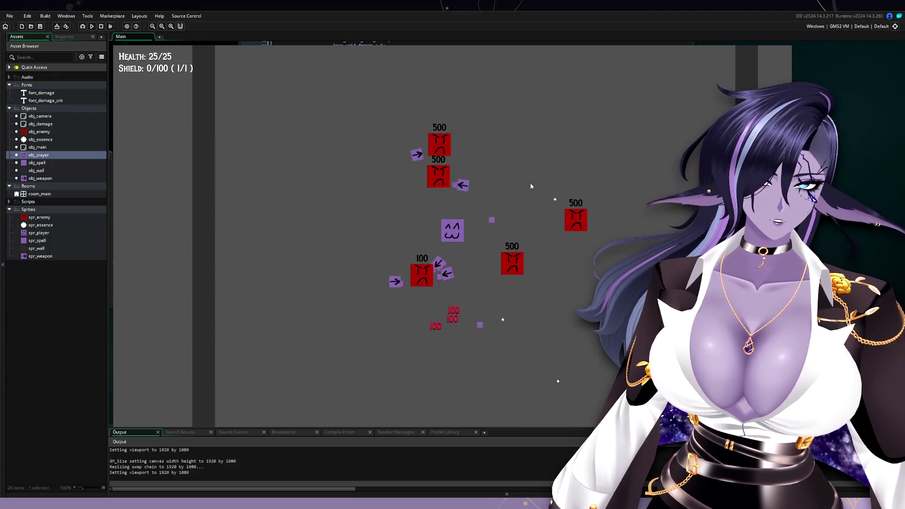
key(d)
key(w)
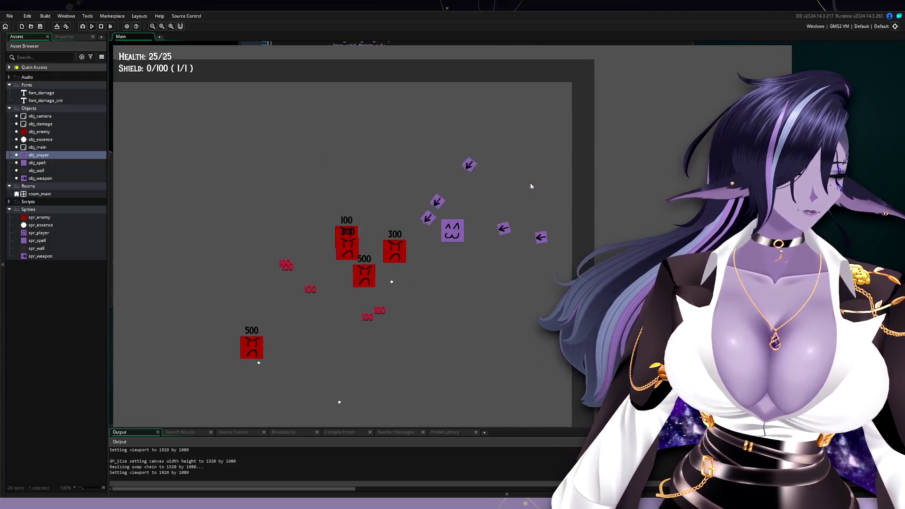
Step: Keep circling the arena down-left, left, then up-right so the weapons keep hitting red enemies
key(s)
key(a)
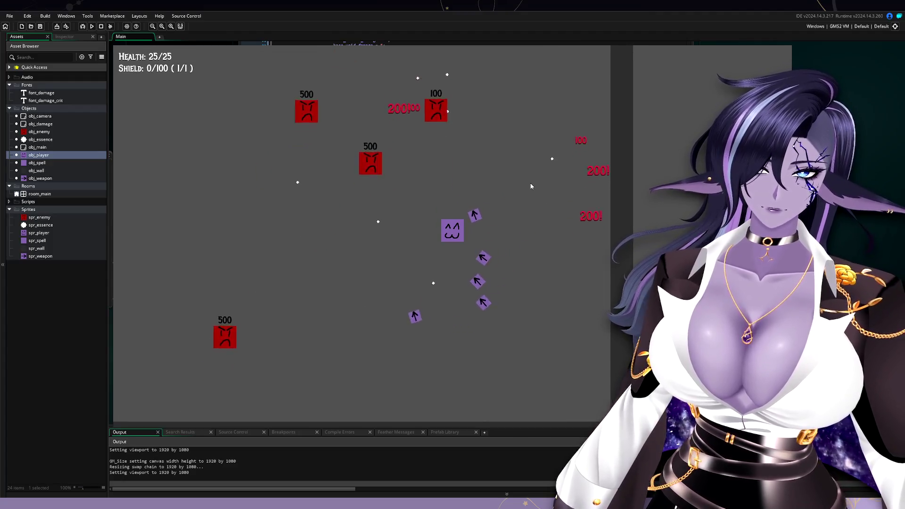
key(a)
key(w)
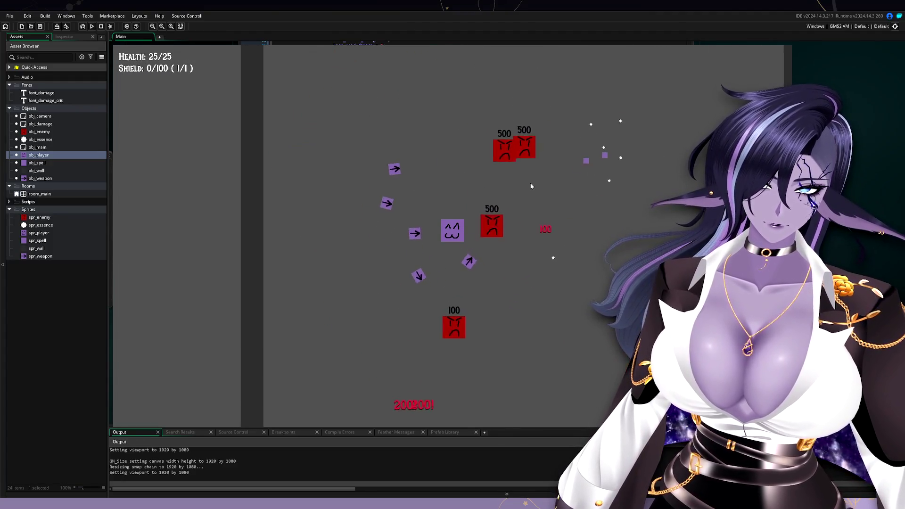
key(a)
key(d)
key(w)
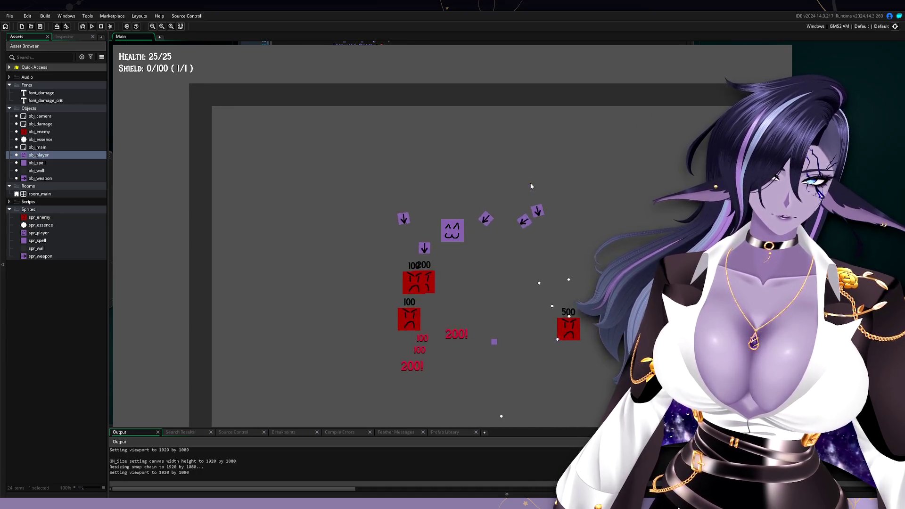
key(s)
key(d)
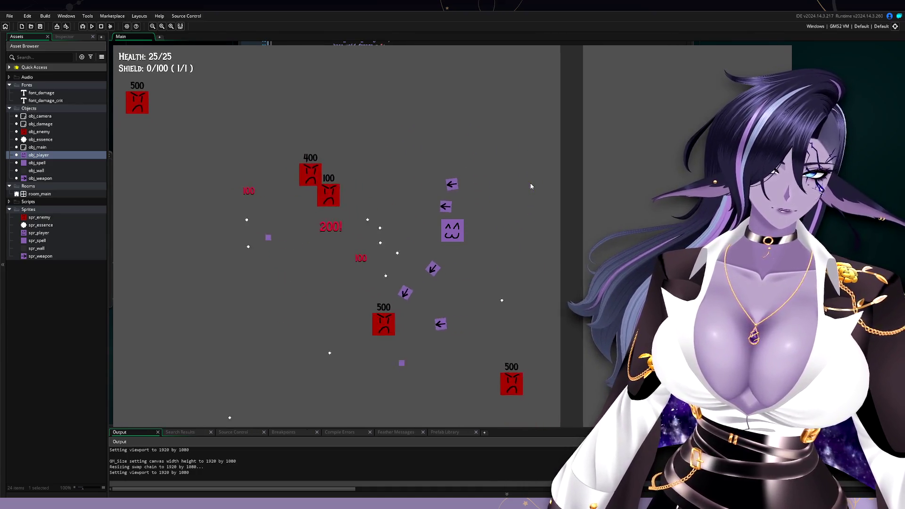
key(a)
key(a)
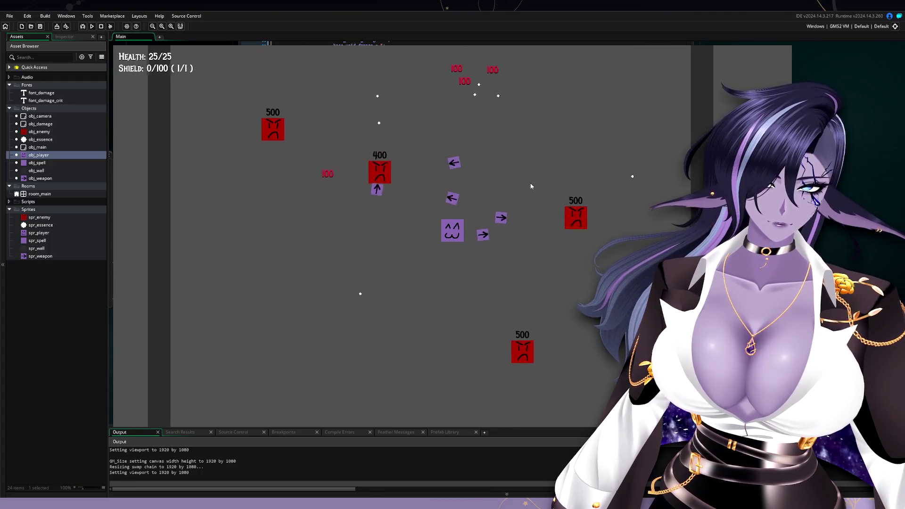
Step: Weave the player up-right and down-left around the arena so the weapons strike enemies
key(d)
key(w)
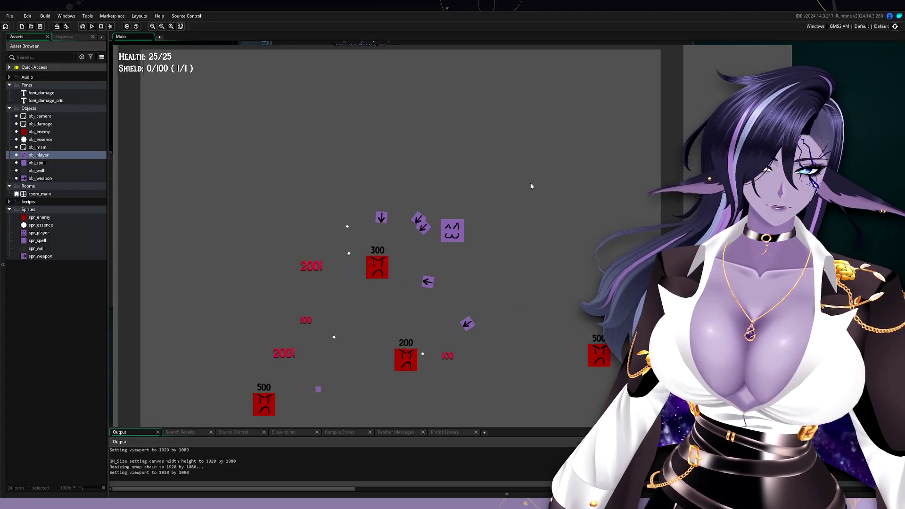
key(w)
key(a)
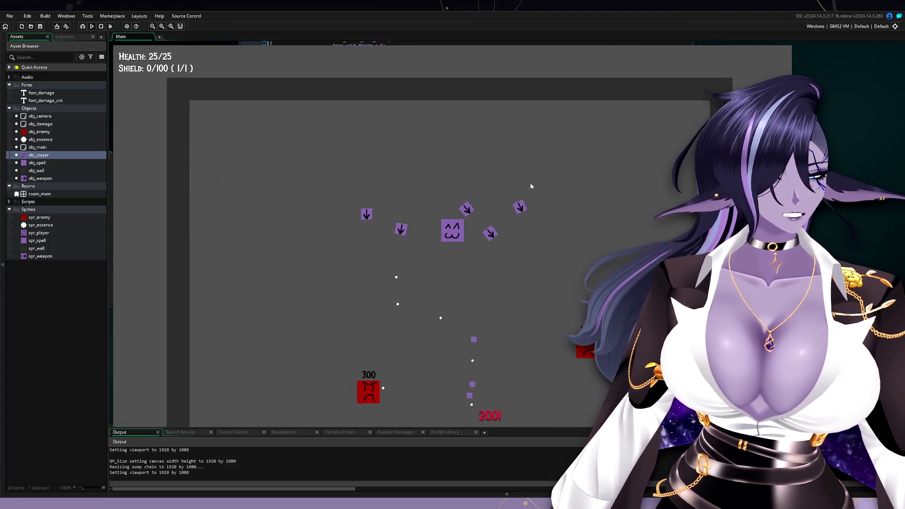
key(s)
key(d)
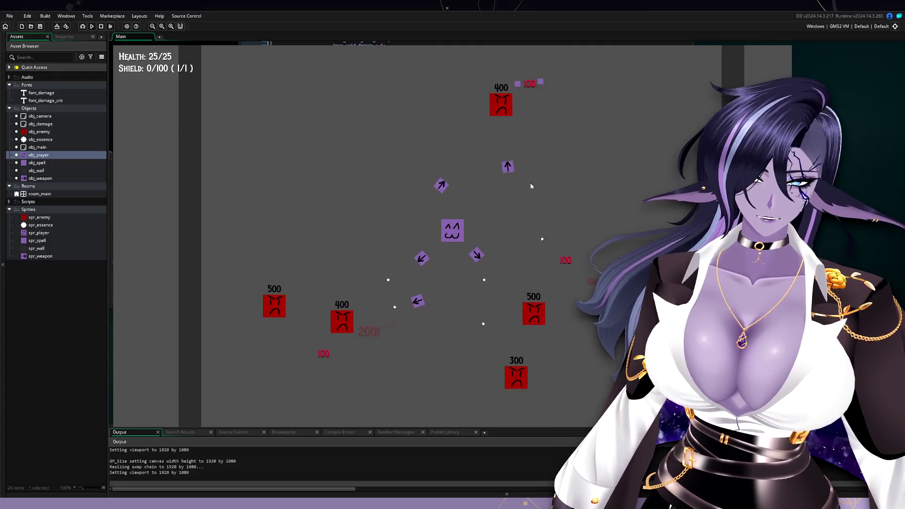
key(a)
key(d)
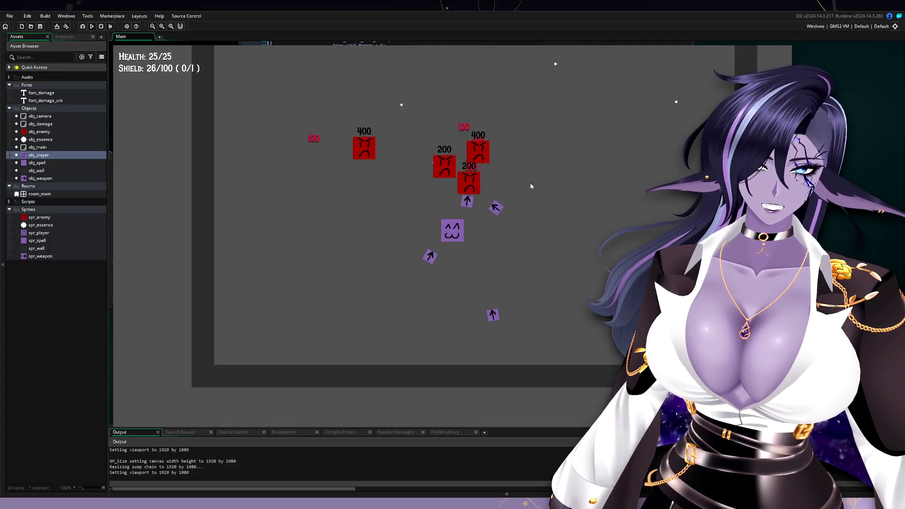
key(w)
key(d)
key(w)
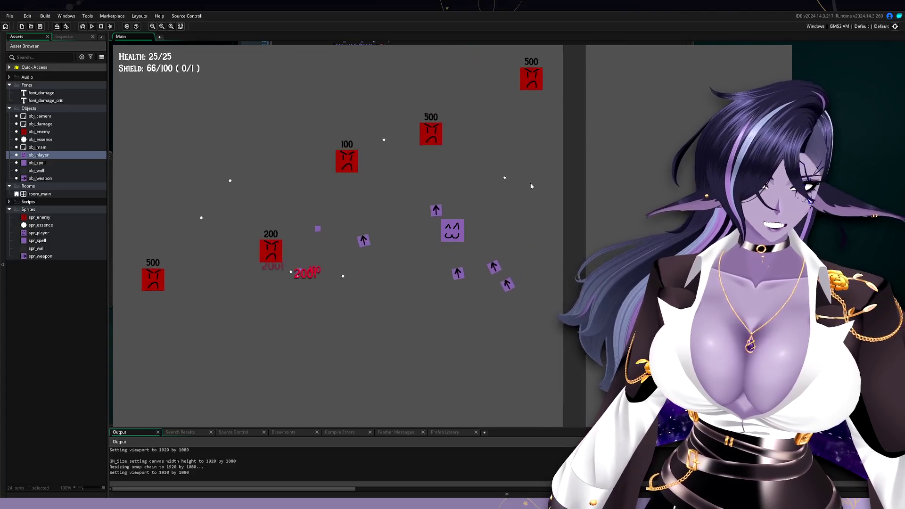
key(s)
key(a)
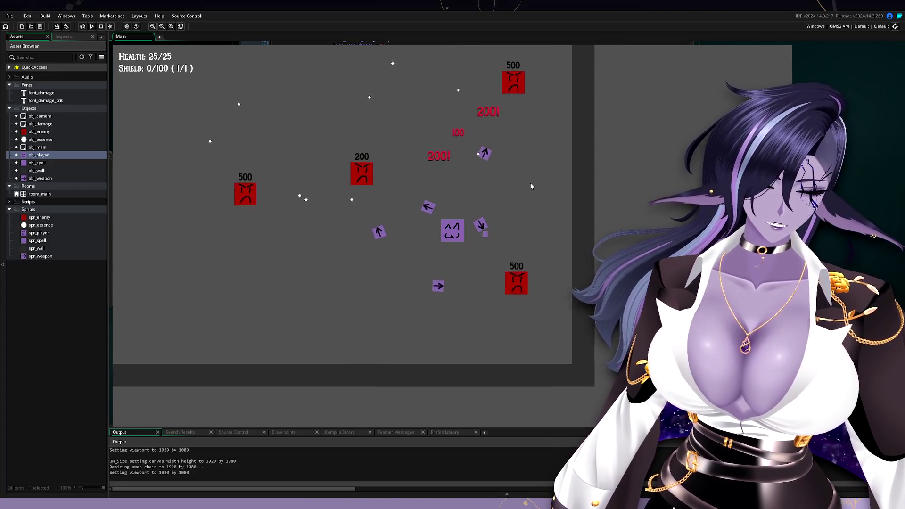
key(w)
key(d)
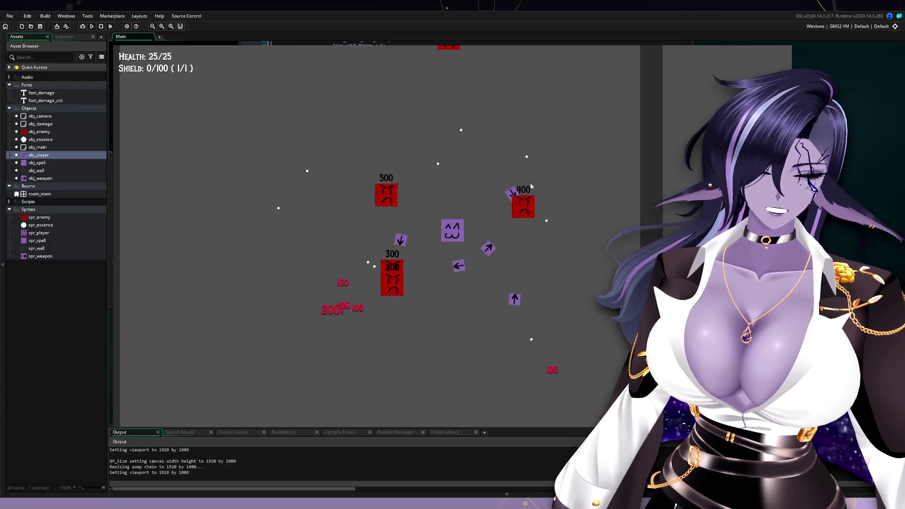
key(a)
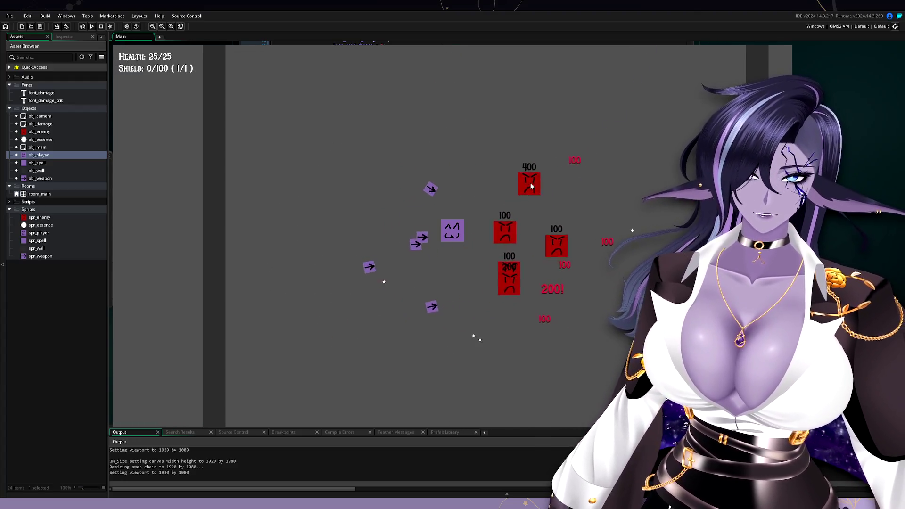
key(r)
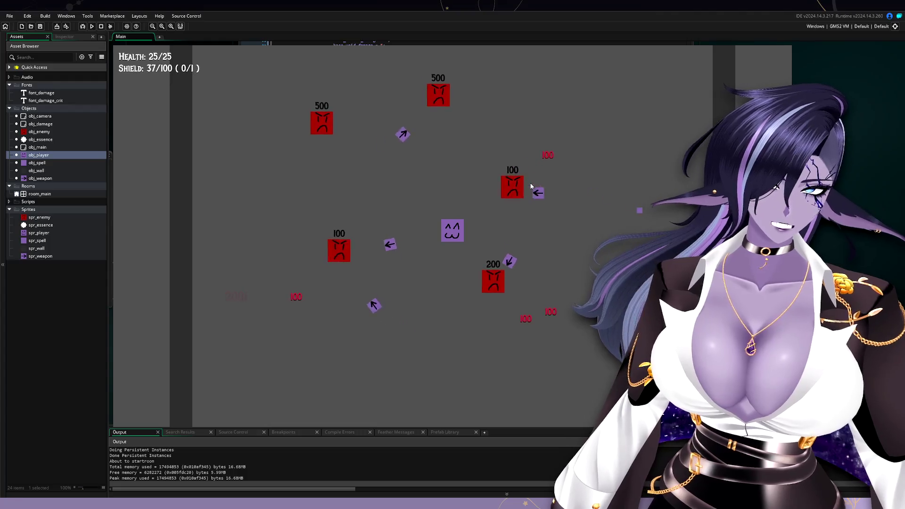
Step: Zigzag the player left-down and right-up, keeping enemies inside the weapon orbit
key(a)
key(s)
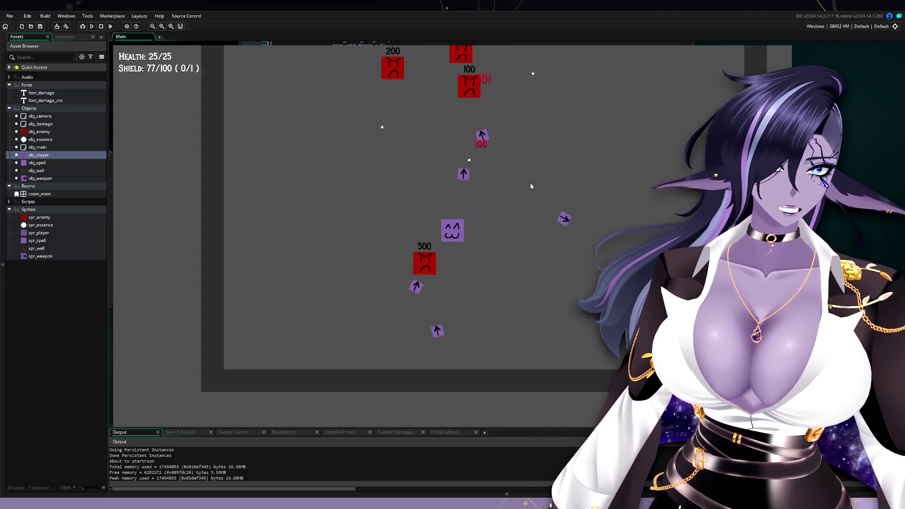
key(d)
key(w)
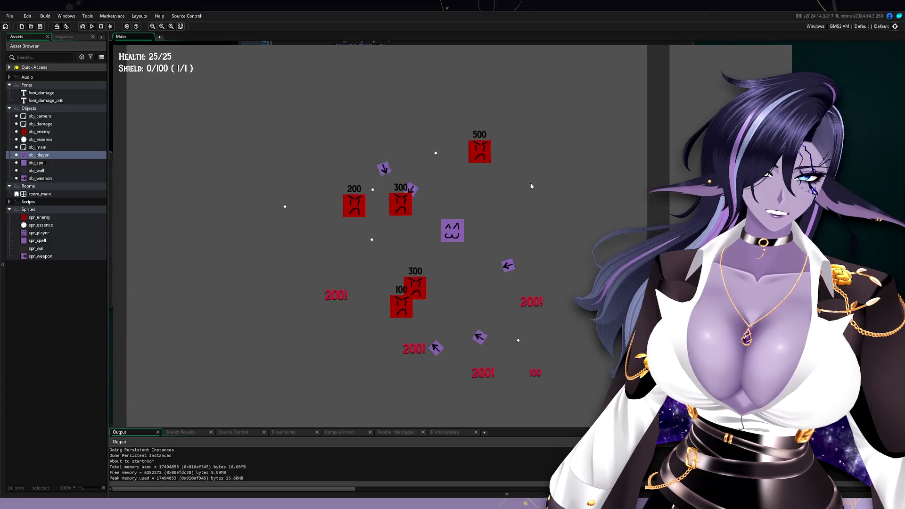
key(d)
key(s)
key(a)
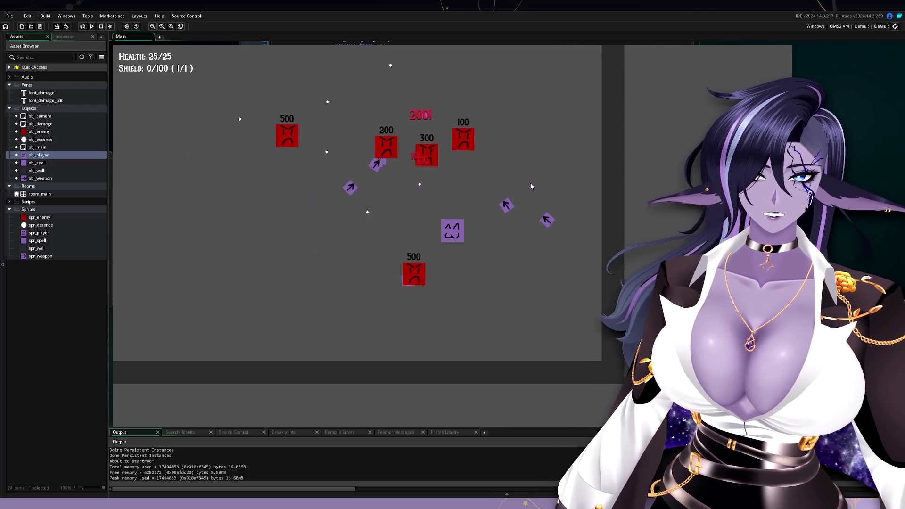
key(w)
key(a)
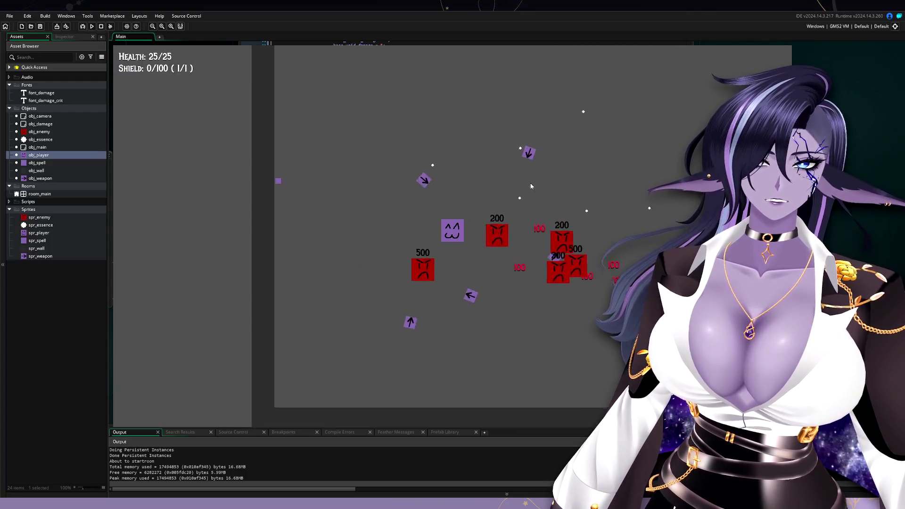
key(d)
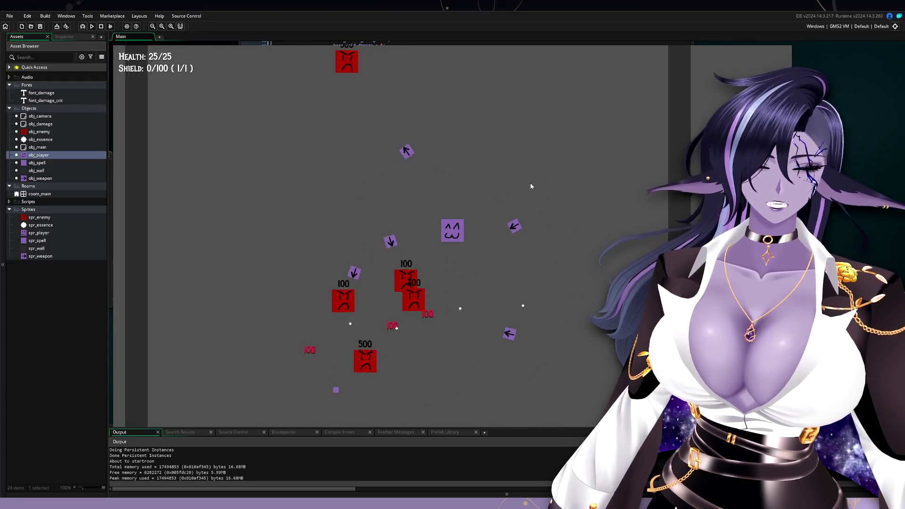
key(d)
key(s)
key(a)
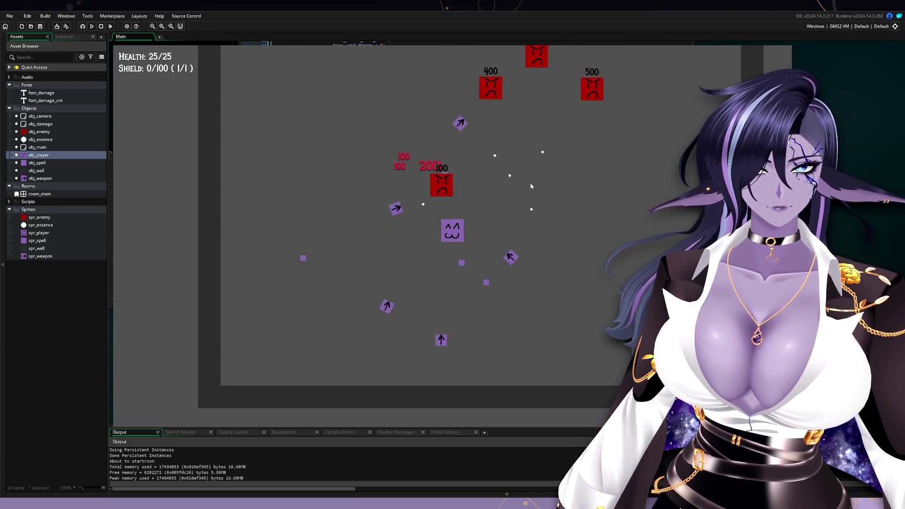
key(d)
key(w)
key(a)
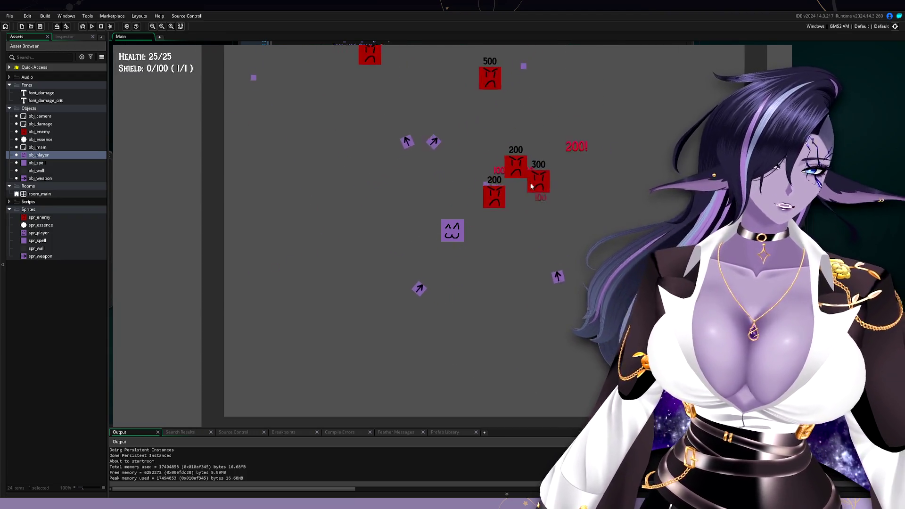
key(a)
key(d)
key(s)
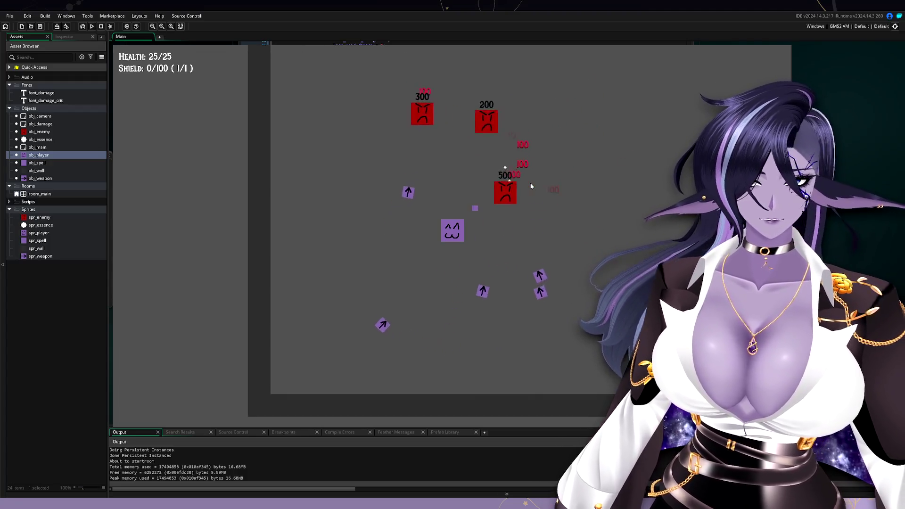
Step: Sweep the player back and forth horizontally across the arena to hit more enemies
key(d)
key(w)
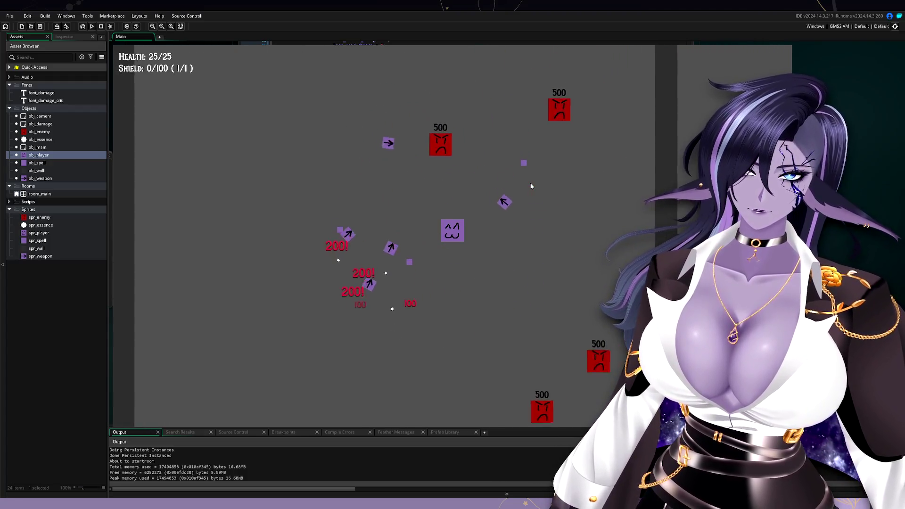
key(a)
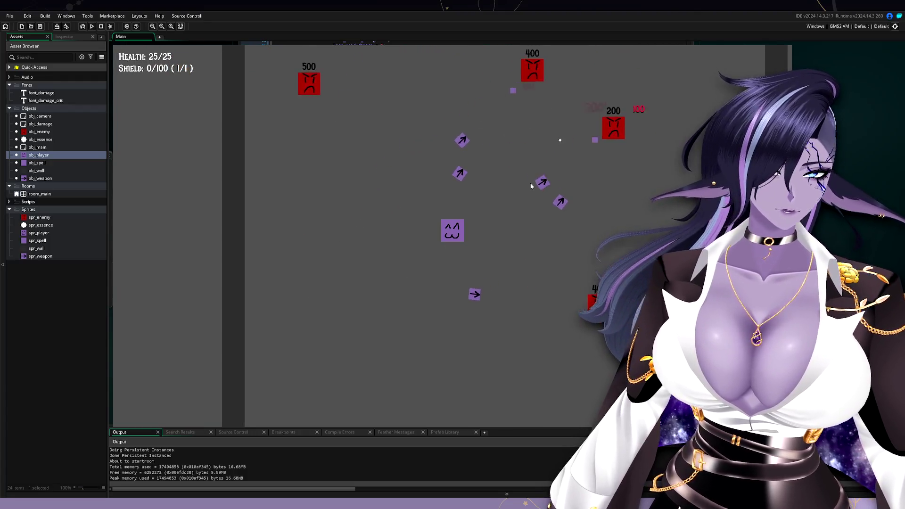
key(d)
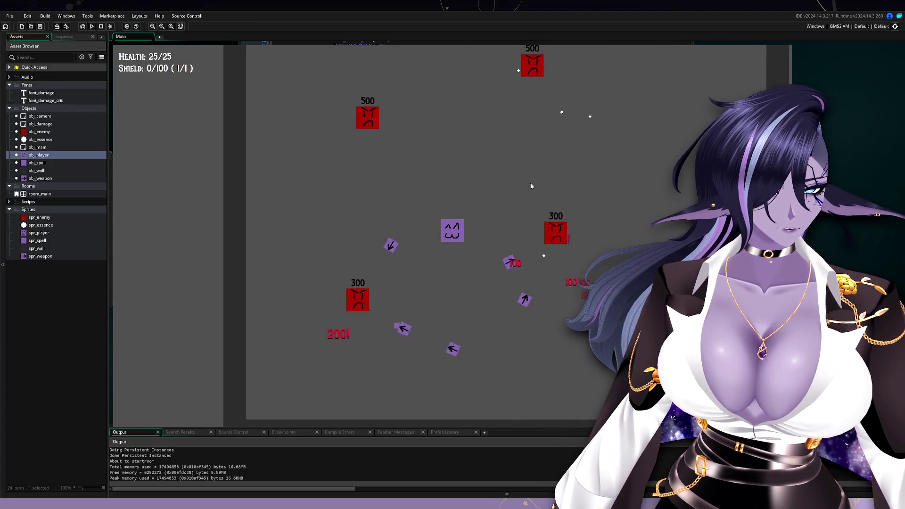
key(a)
key(d)
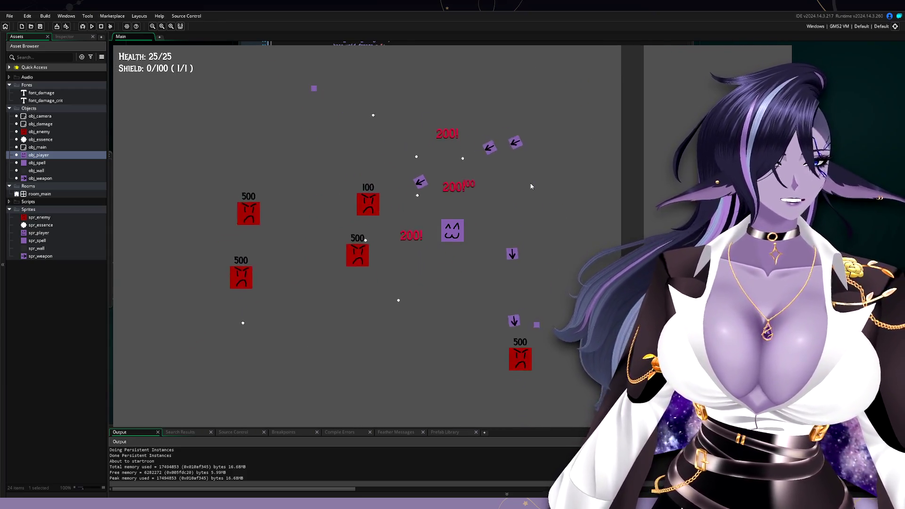
key(a)
key(s)
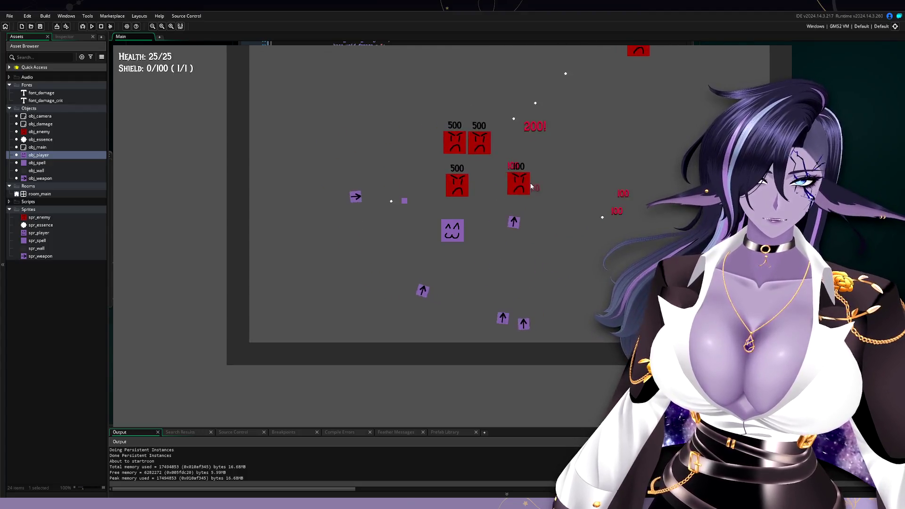
key(w)
key(d)
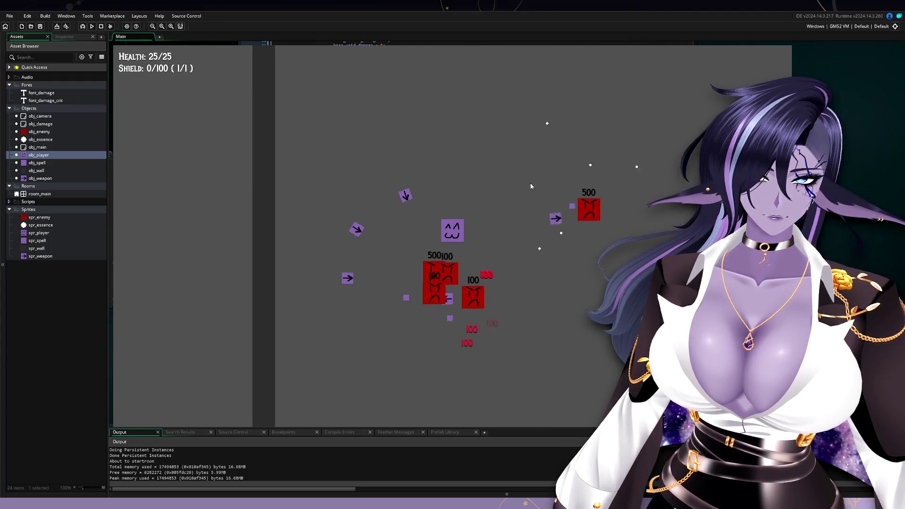
key(d)
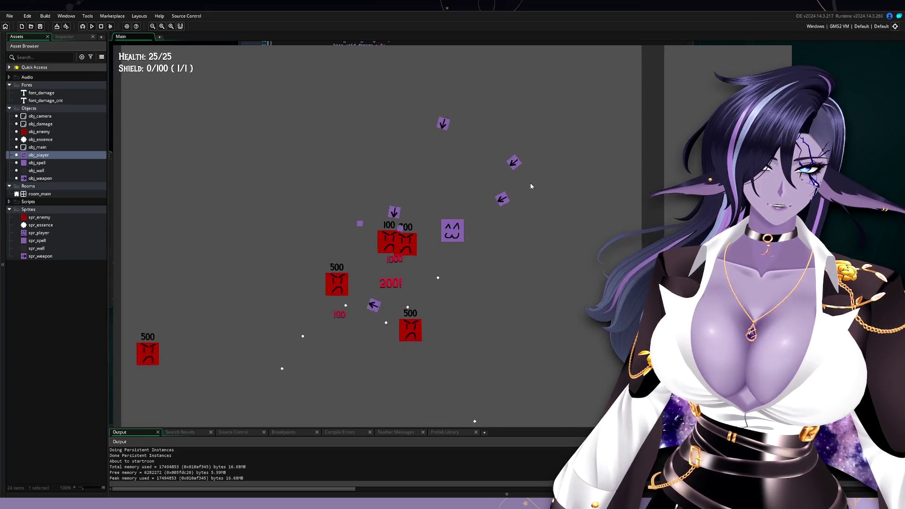
key(a)
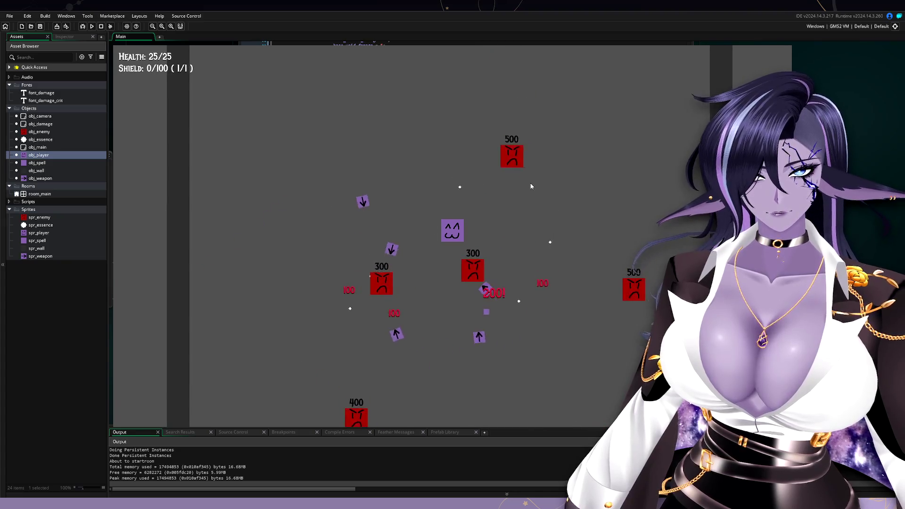
key(d)
key(a)
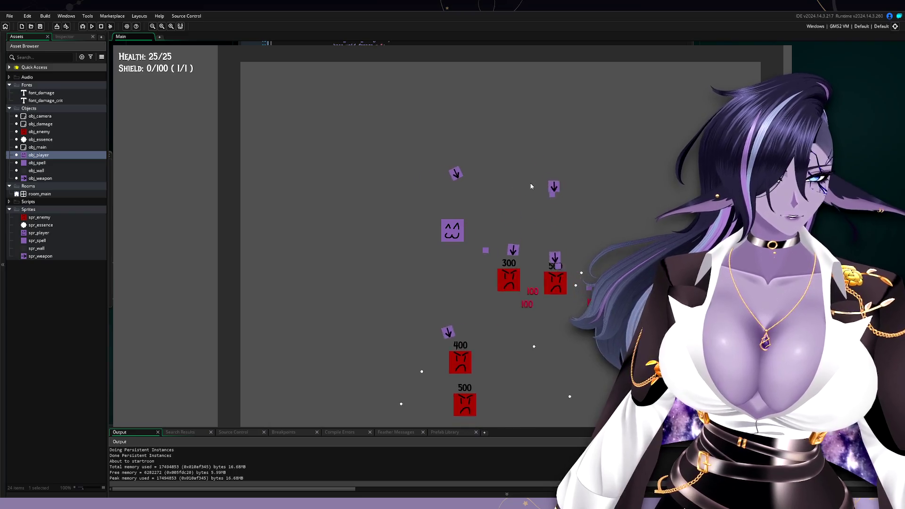
key(a)
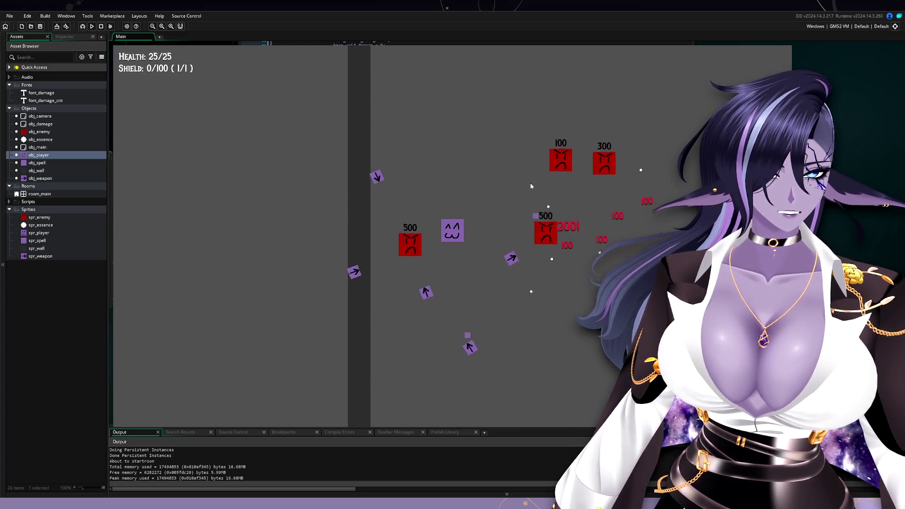
key(d)
key(s)
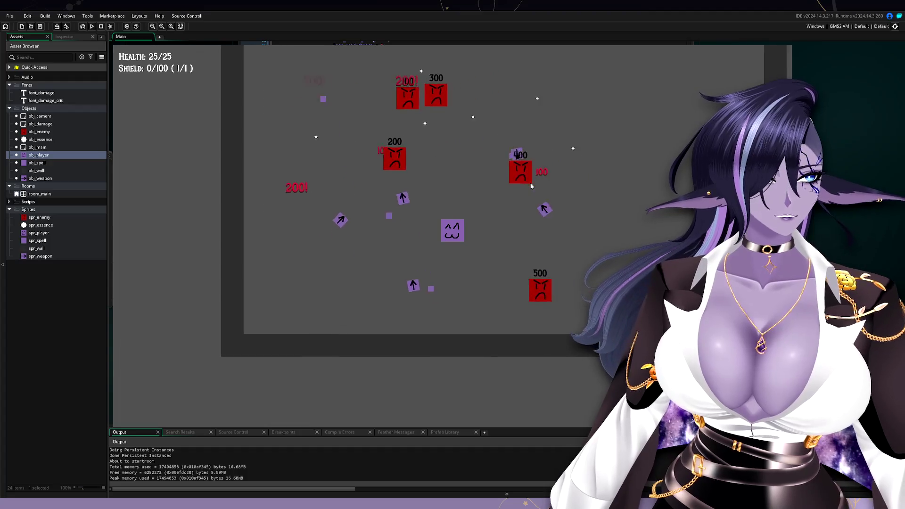
Step: Keep dodging up-right and down-left until the shield reads 39/100 while enemies take damage
key(w)
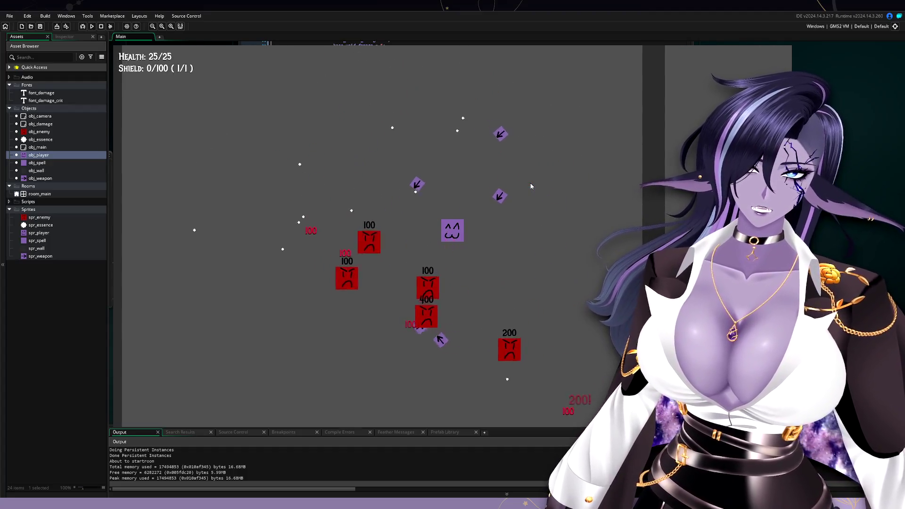
key(a)
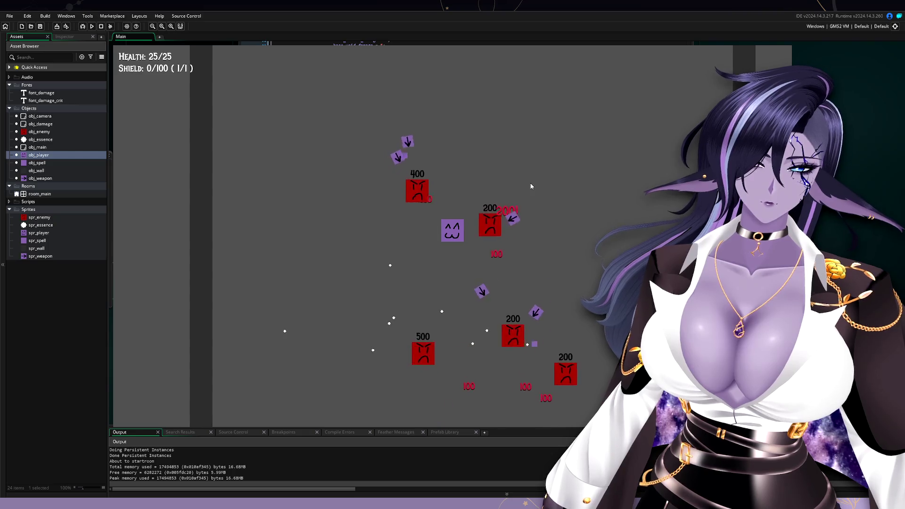
key(a)
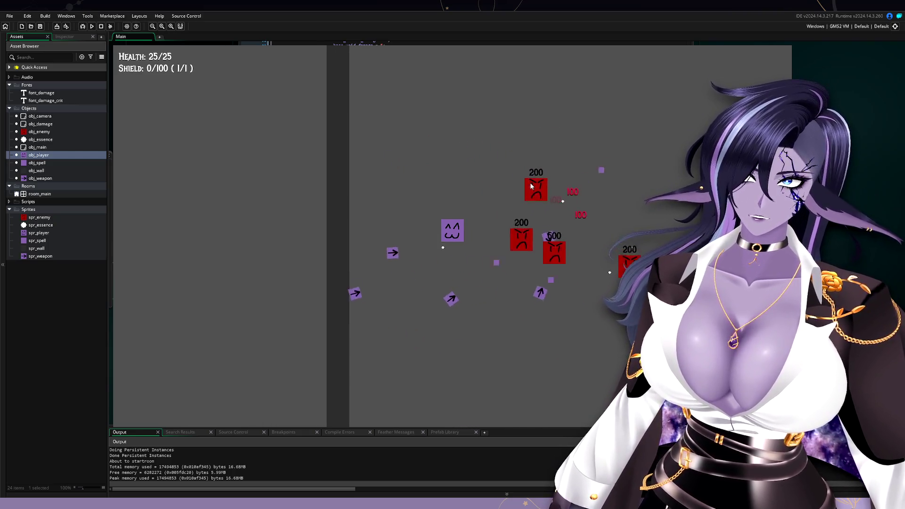
key(d)
key(w)
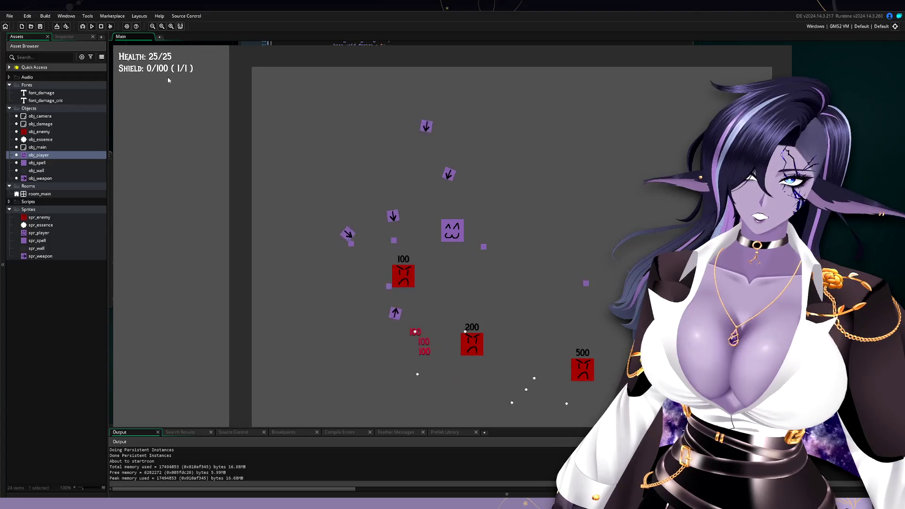
key(d)
key(s)
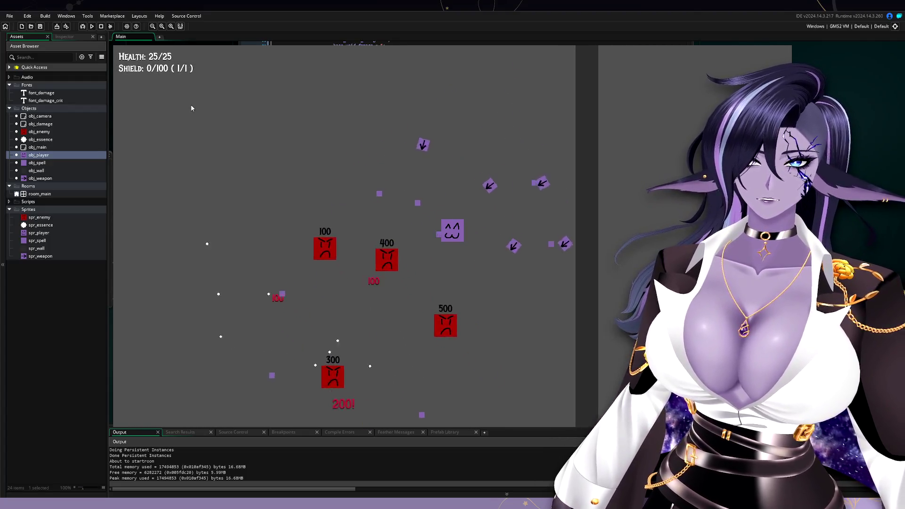
key(a)
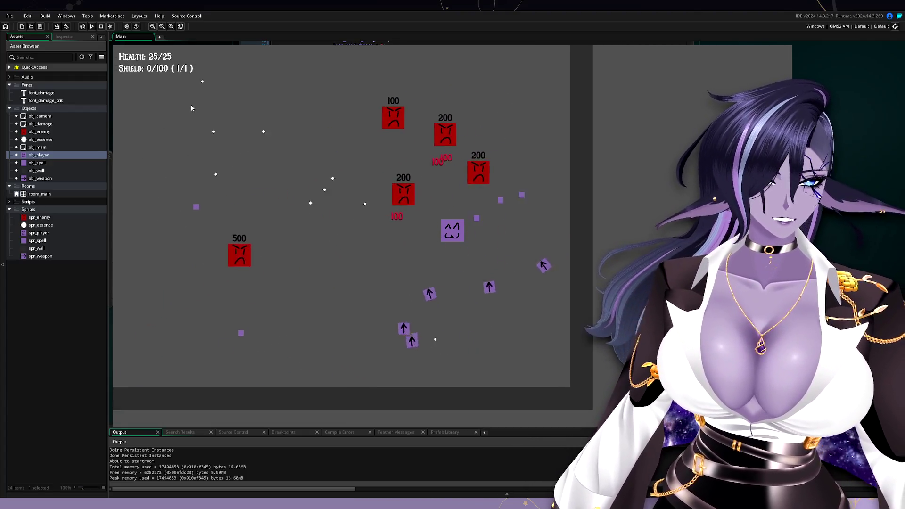
key(d)
key(w)
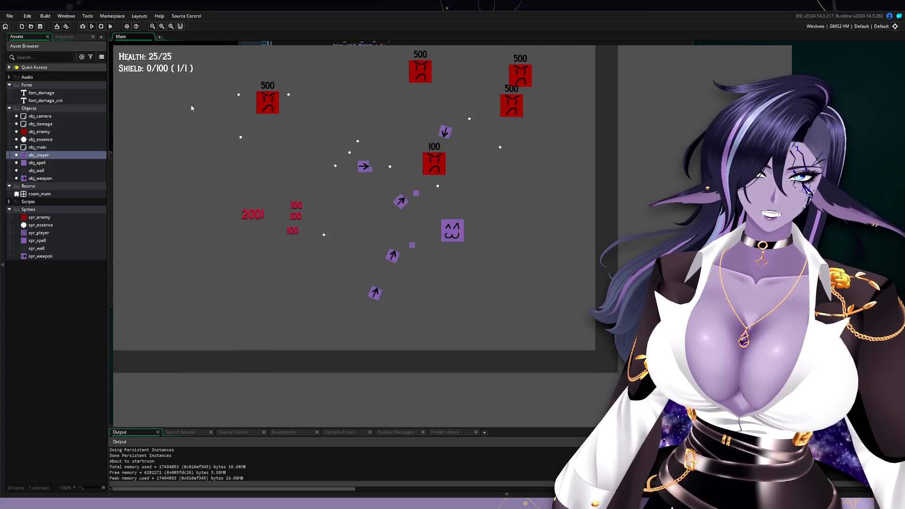
key(s)
key(a)
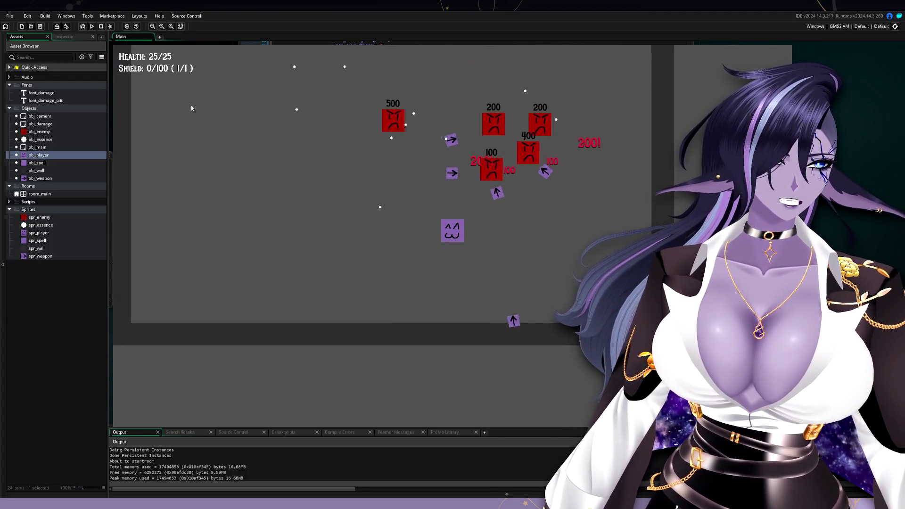
key(w)
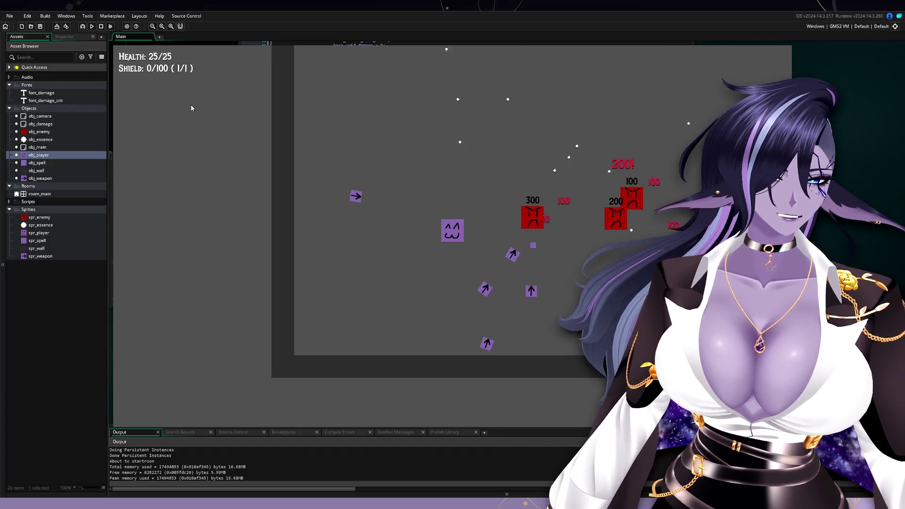
key(d)
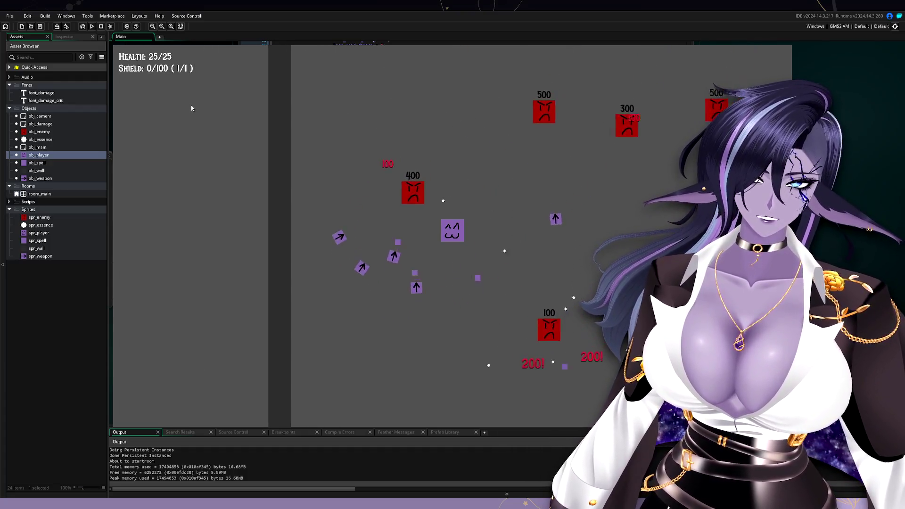
key(d)
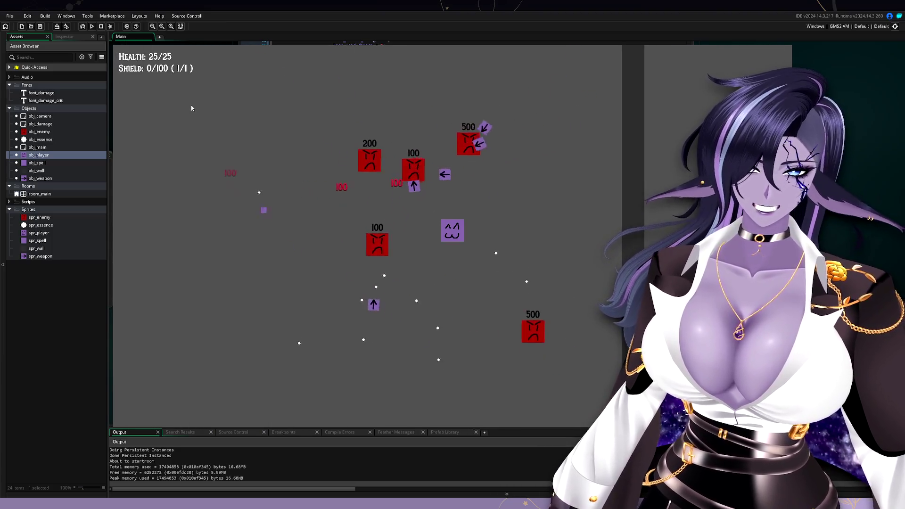
Step: Steer the player diagonally around the arena to watch the weapons orbit at varied distances
key(s)
key(a)
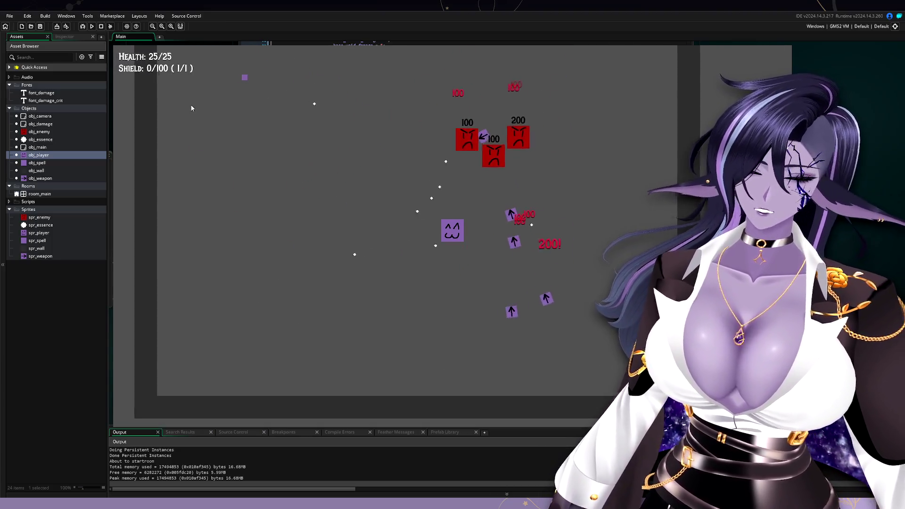
key(a)
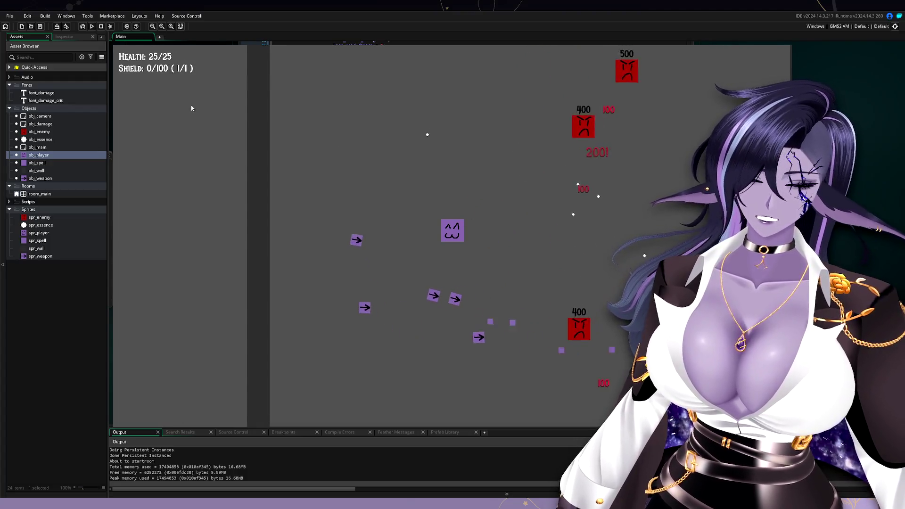
key(d)
key(s)
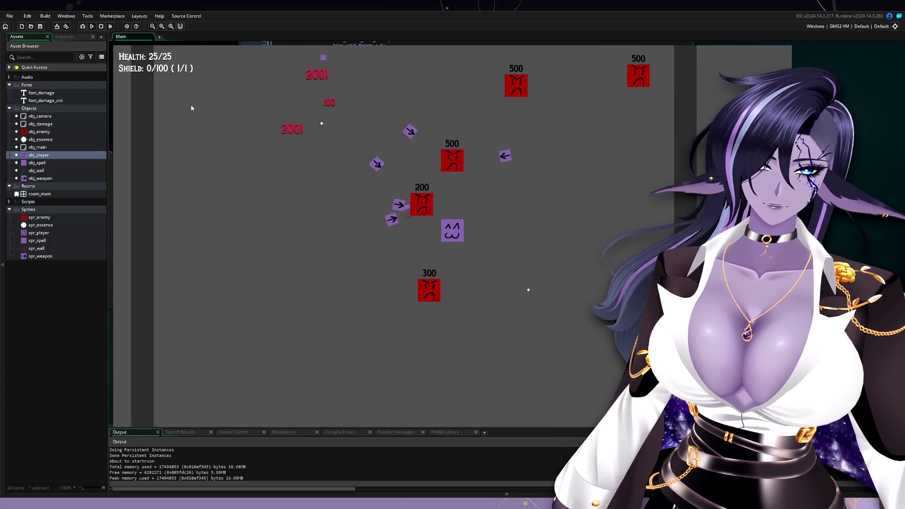
key(d)
key(w)
key(a)
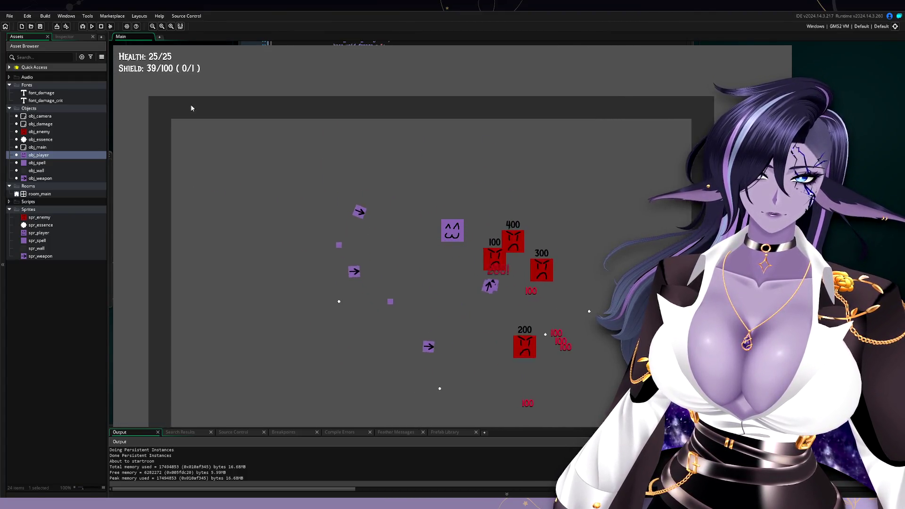
key(s)
key(d)
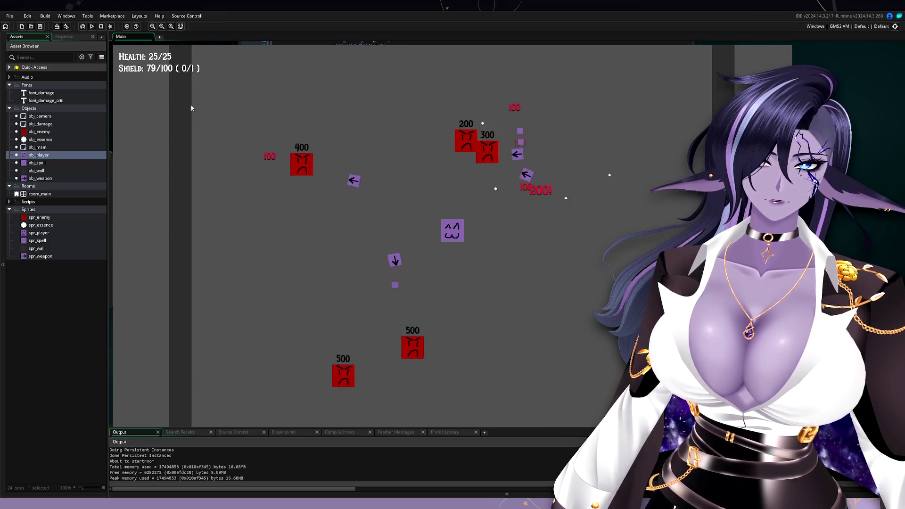
key(w)
key(a)
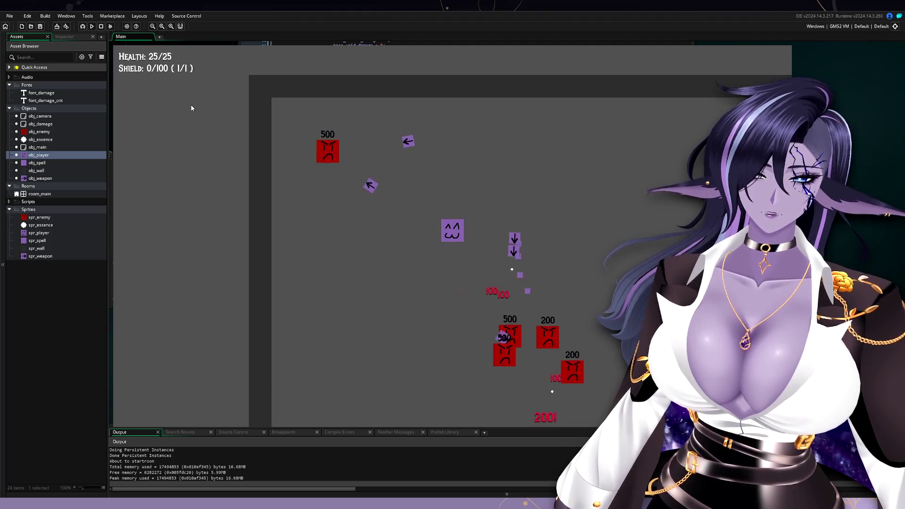
key(d)
key(s)
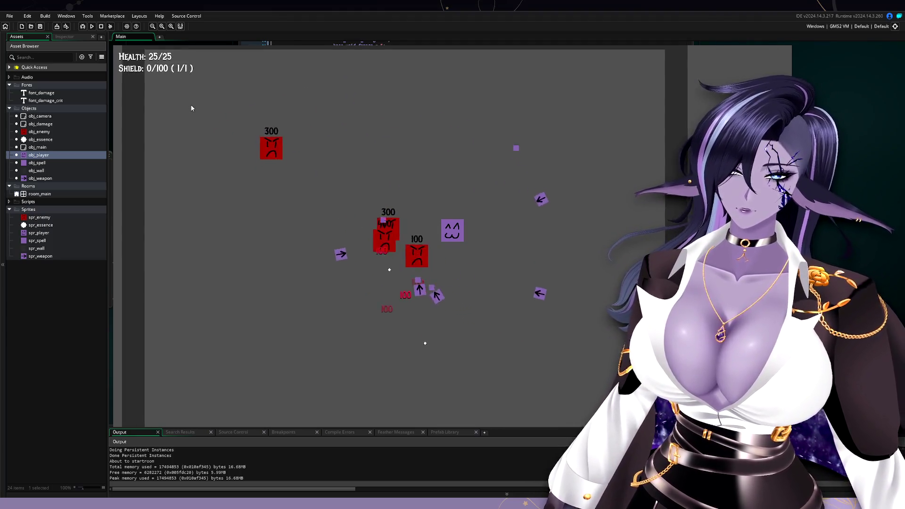
Step: Sweep the player left and right, toward and away from the enemies
key(a)
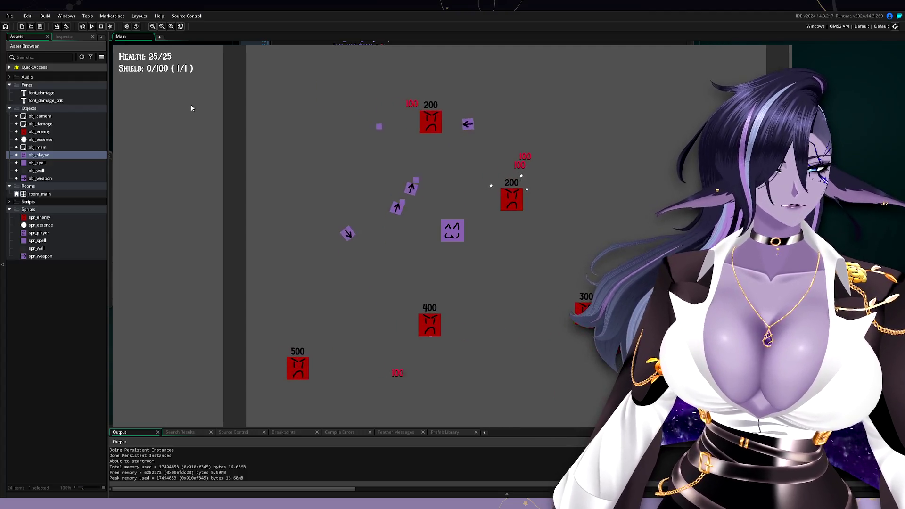
key(a)
key(d)
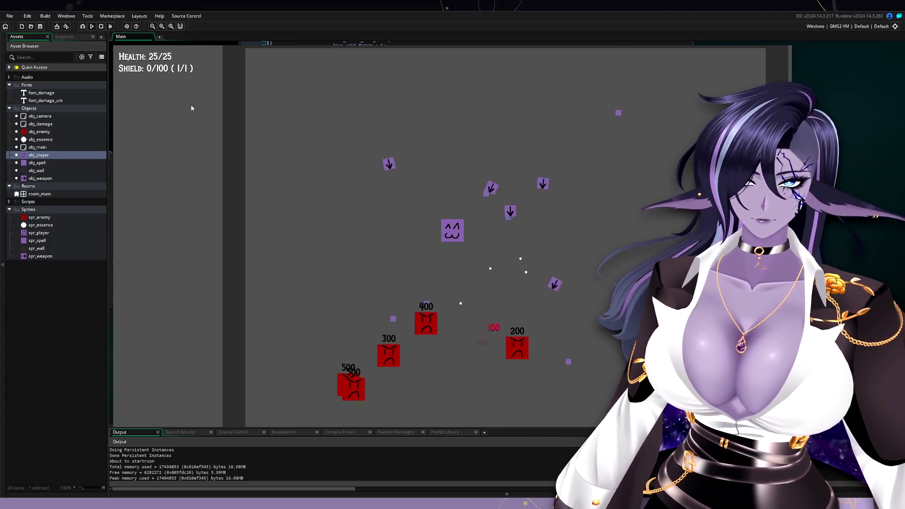
key(a)
key(d)
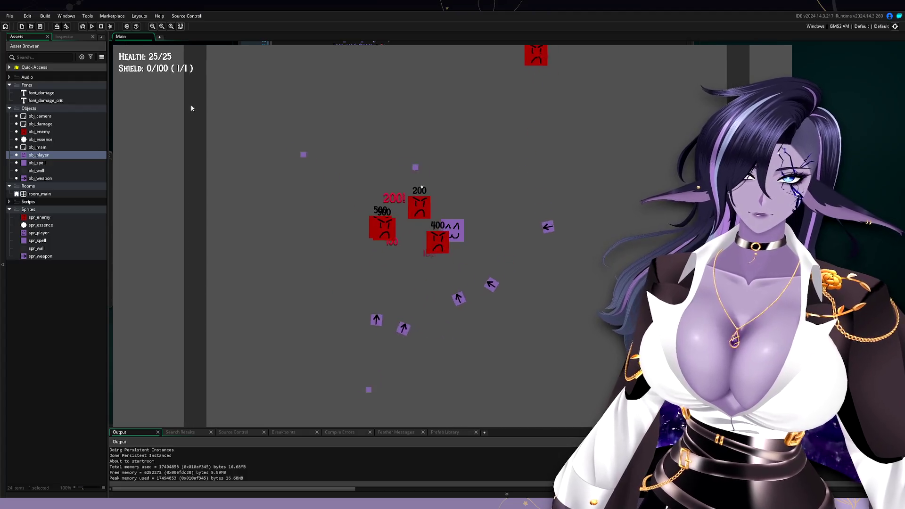
key(s)
key(a)
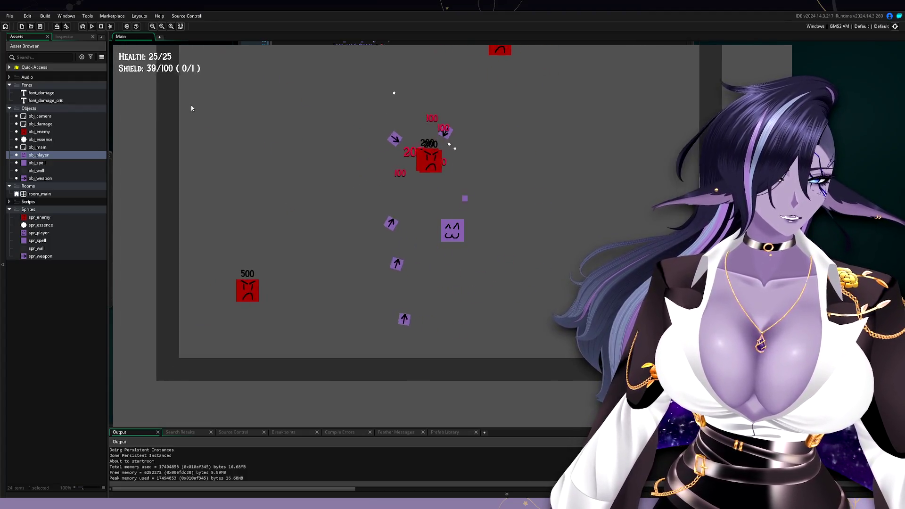
key(d)
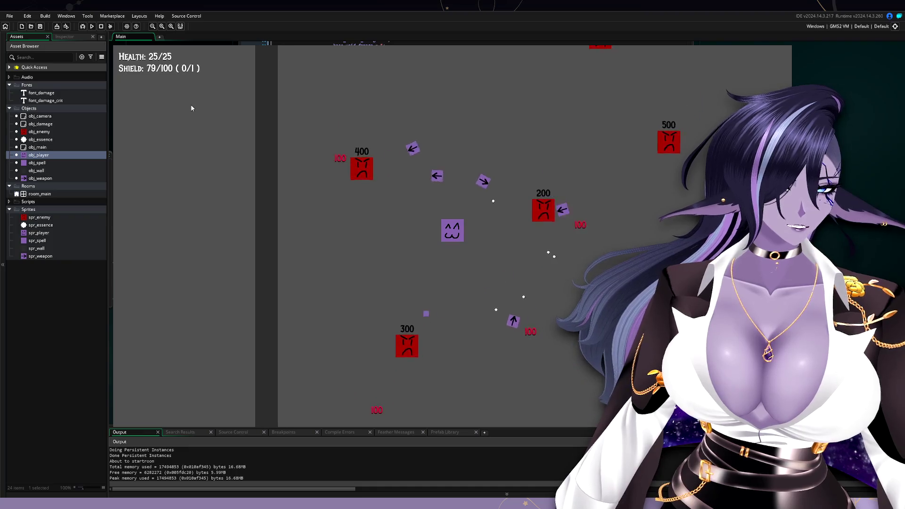
key(s)
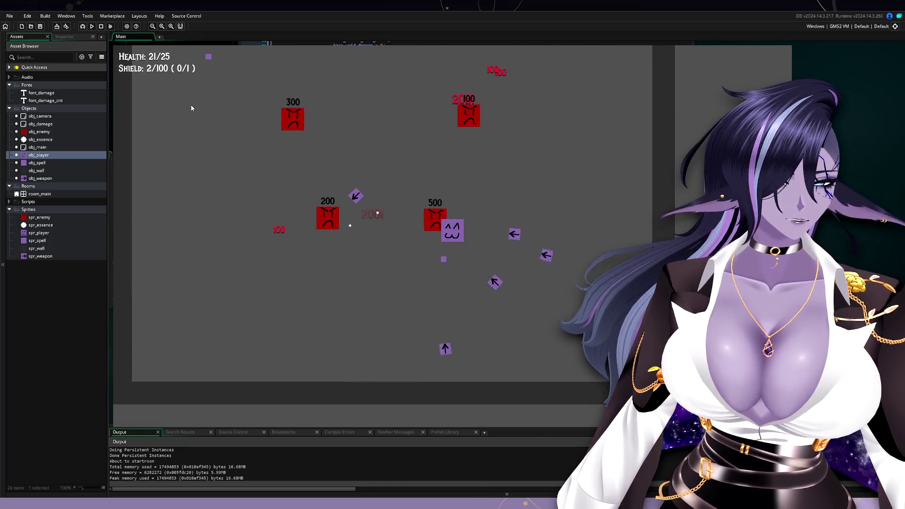
key(a)
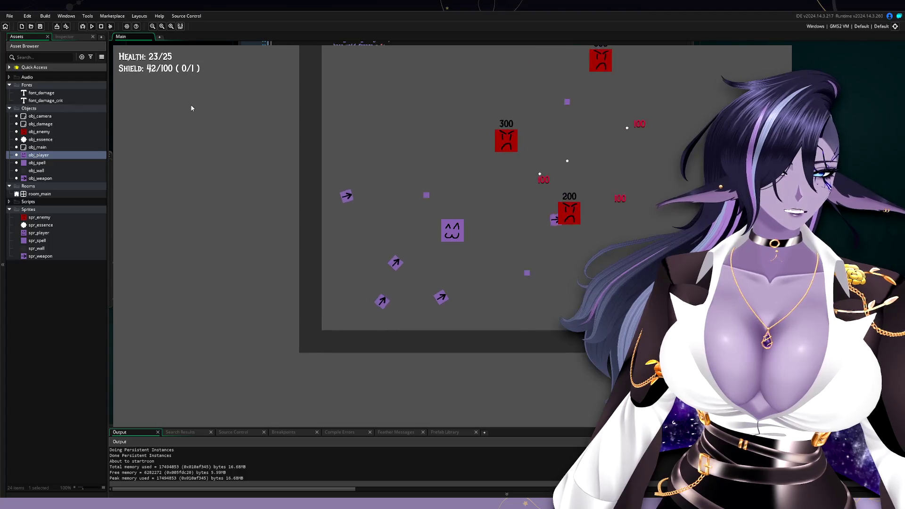
key(w)
key(d)
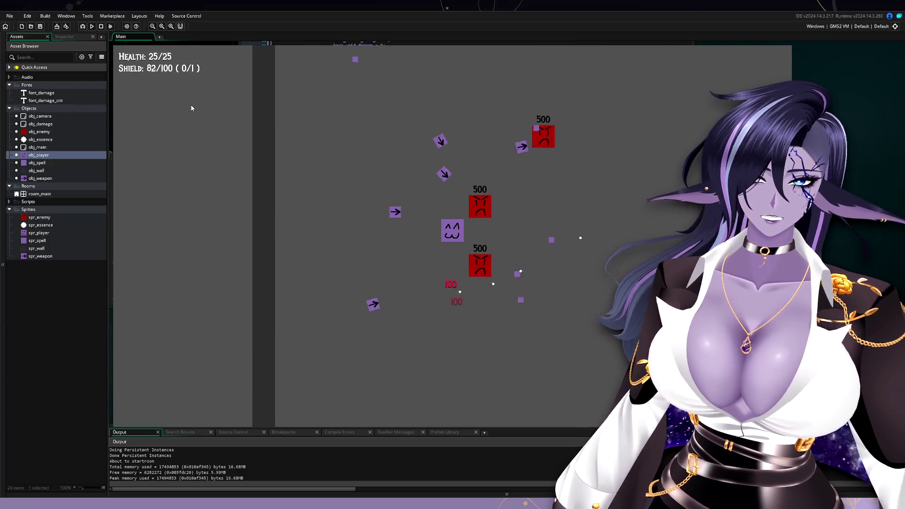
key(a)
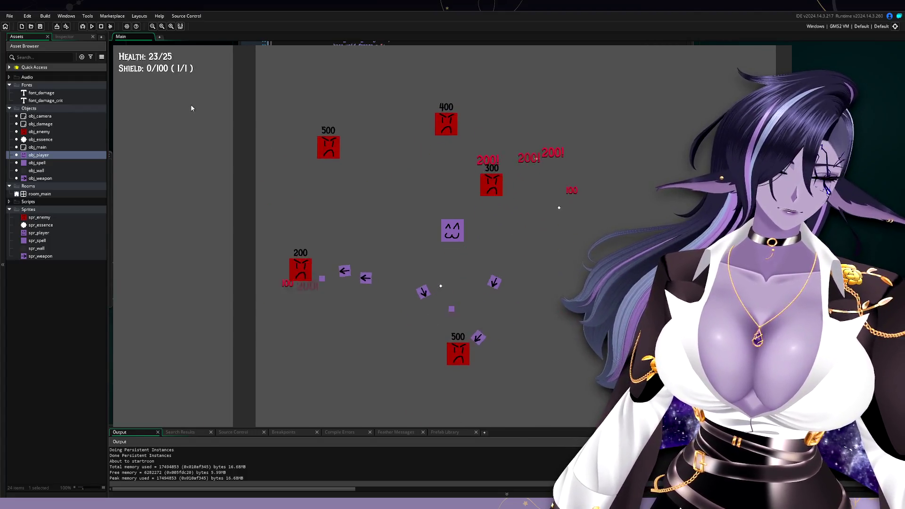
key(d)
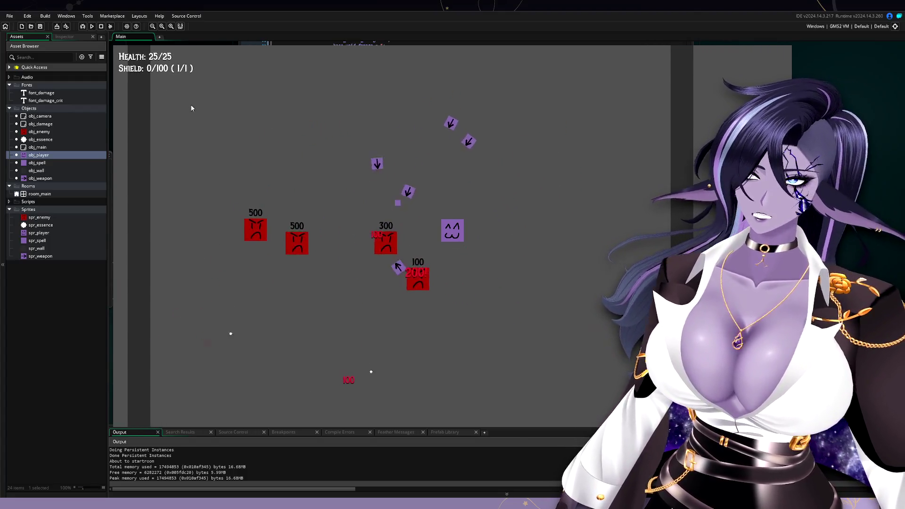
key(a)
key(w)
Step: Dodge back and forth near the closing enemies, then quit the game with Escape
key(a)
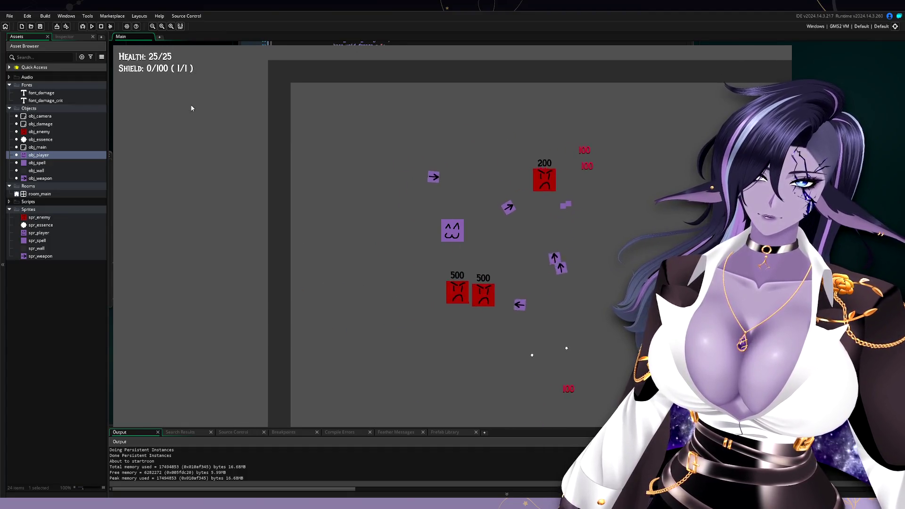
key(d)
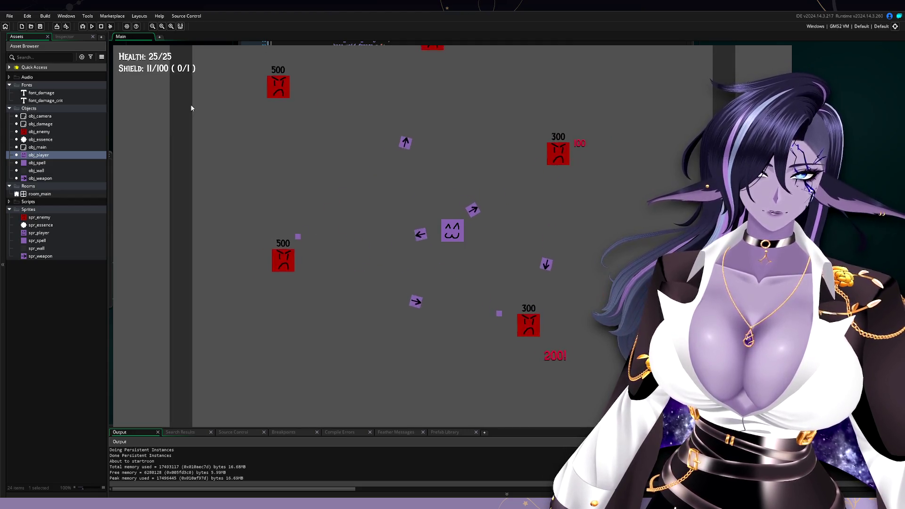
key(a)
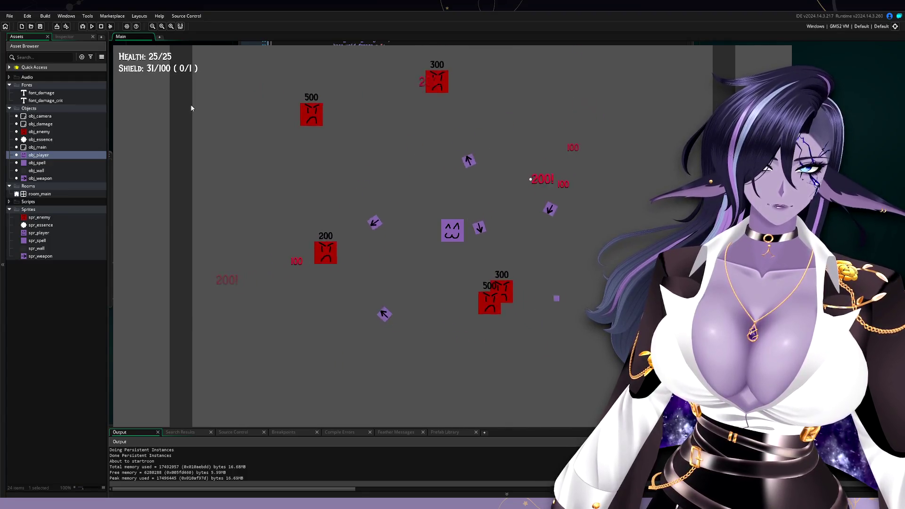
key(d)
key(d)
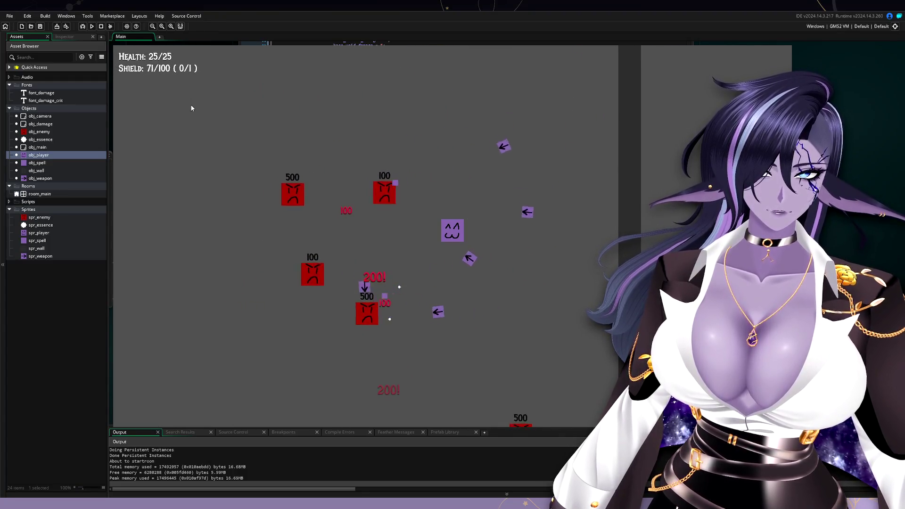
key(a)
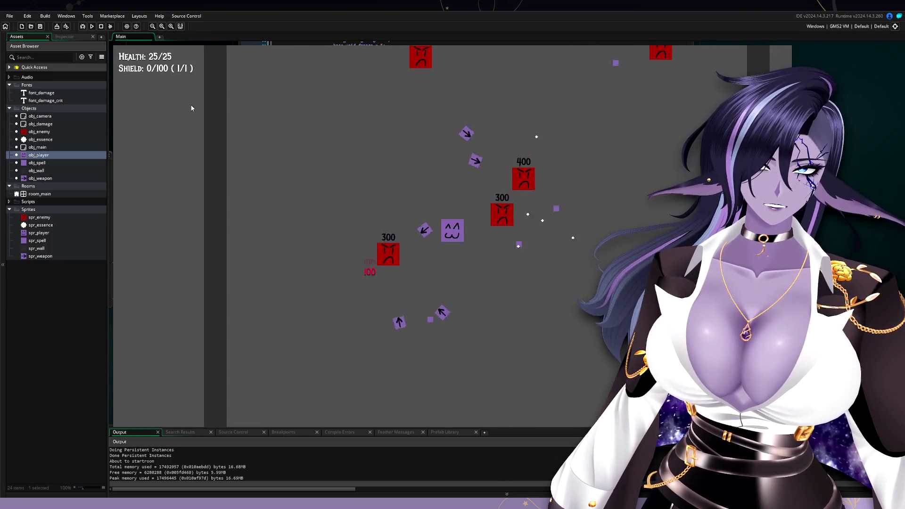
key(d)
key(s)
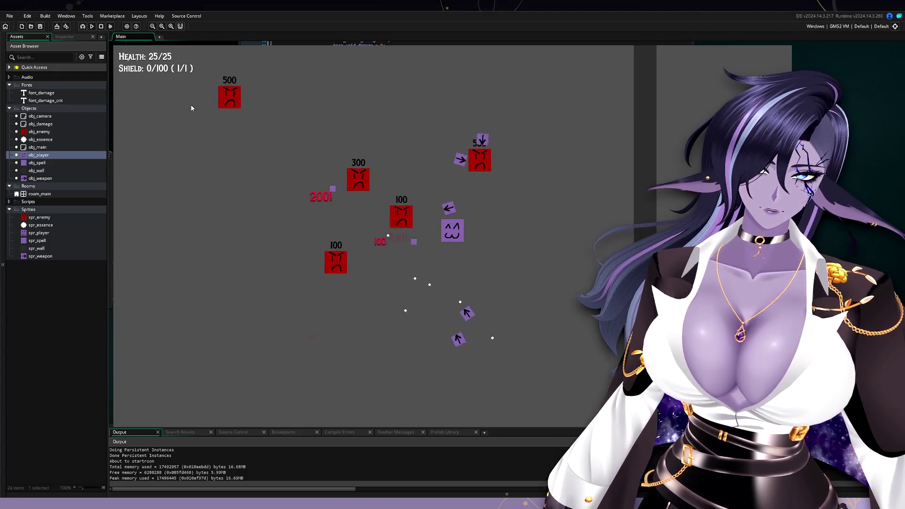
key(a)
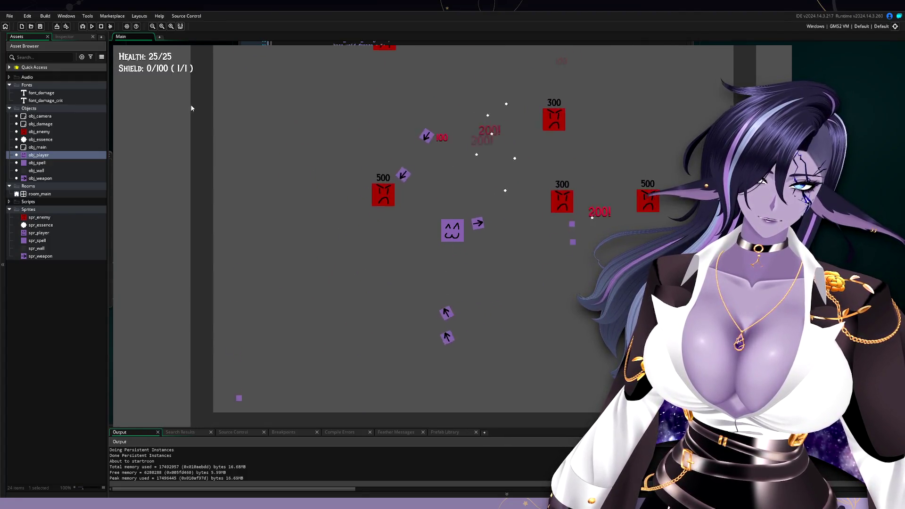
key(d)
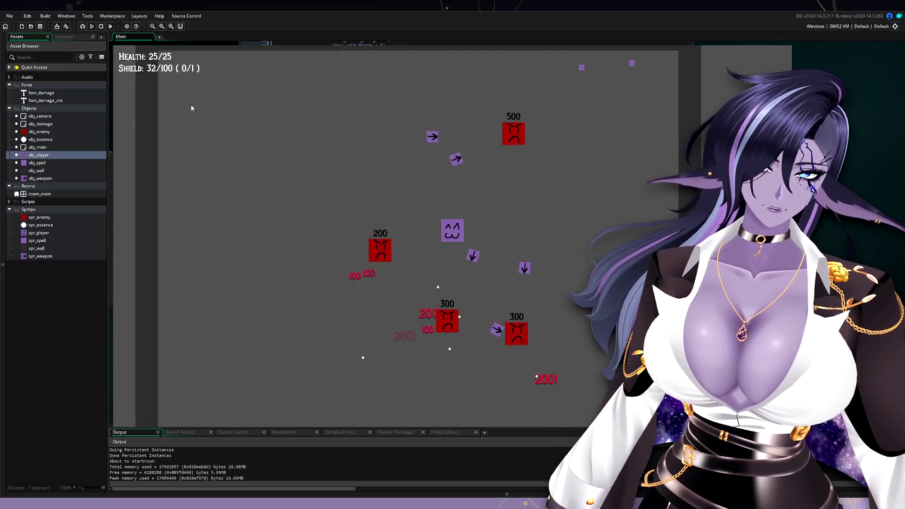
key(a)
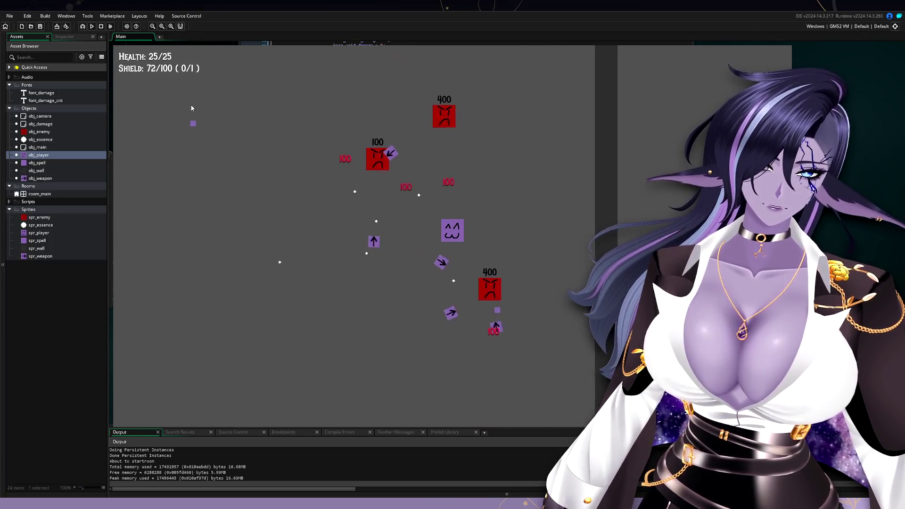
key(a)
key(d)
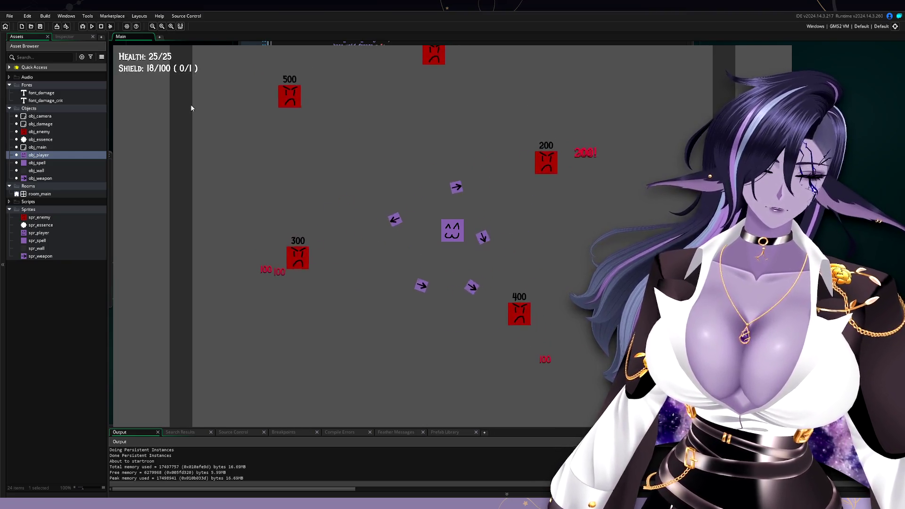
key(Escape)
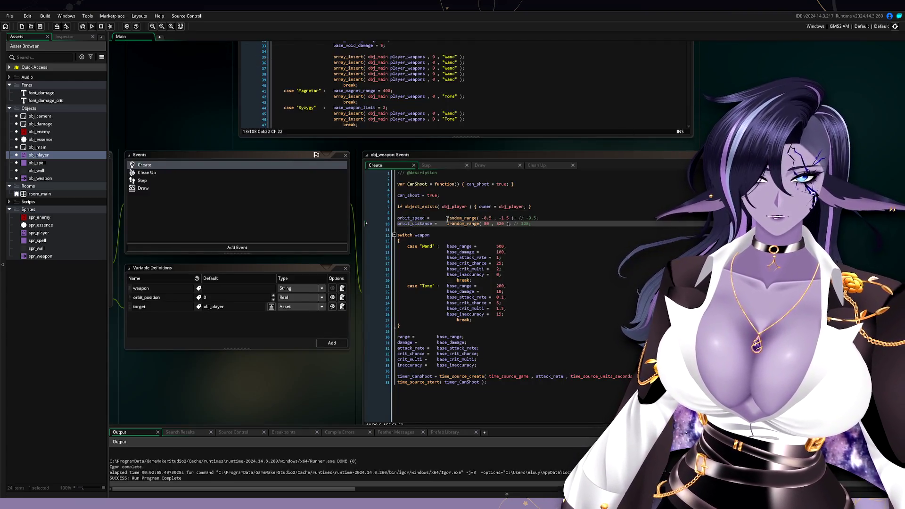
Step: Set orbit_speed to -0.5 and orbit_distance to 128, commenting out both irandom_range calls
click(447, 218)
text(-0.5; //)
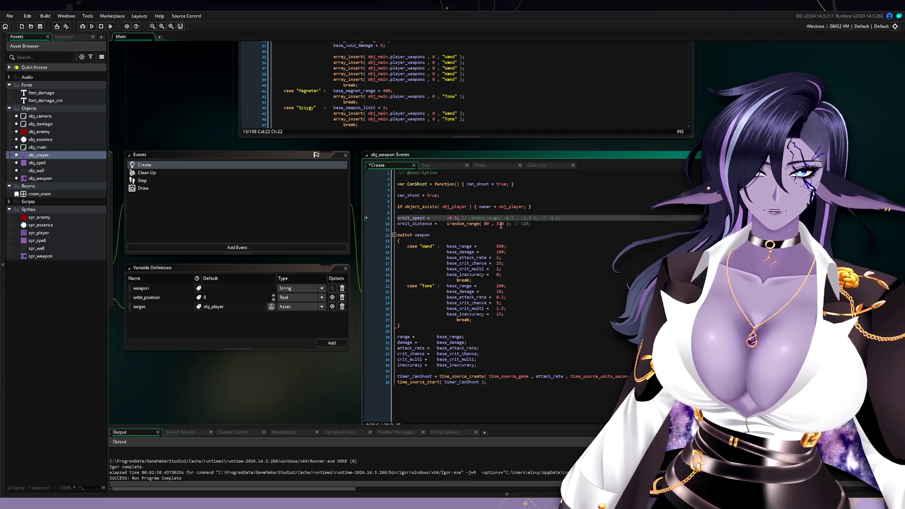
click(447, 224)
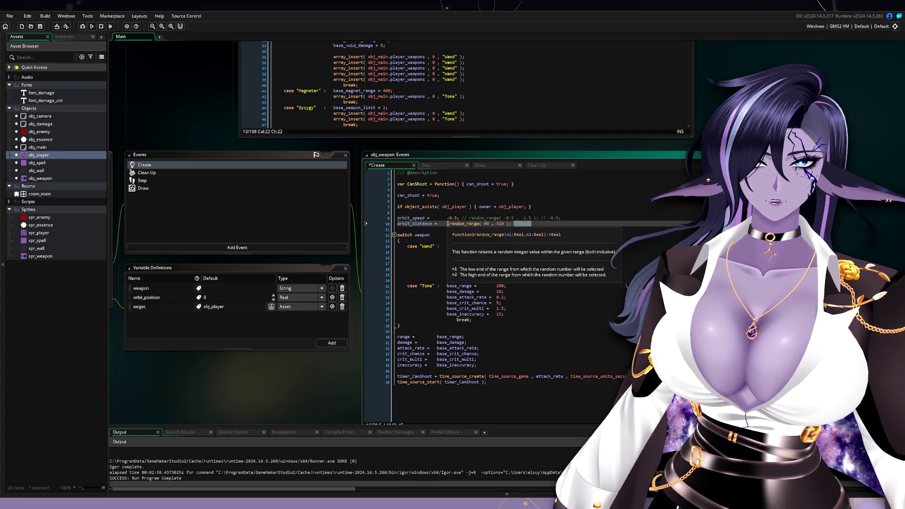
text(// 128;)
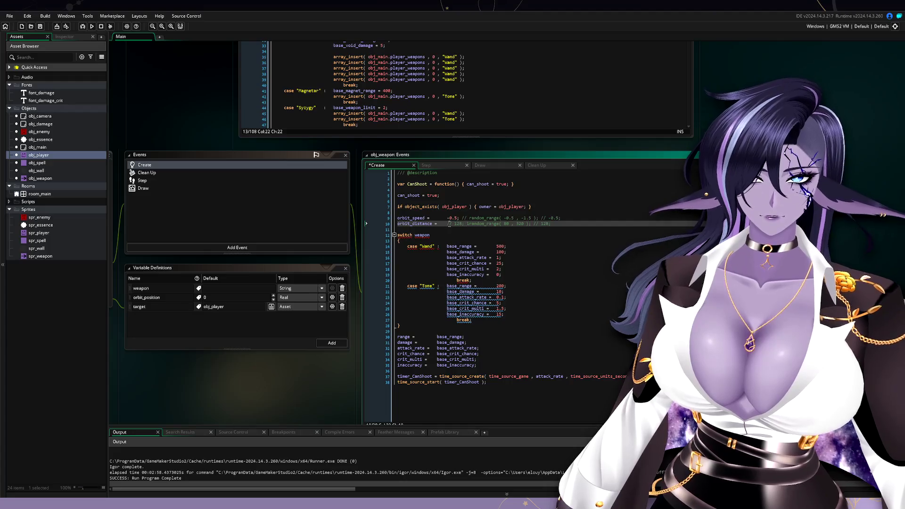
click(456, 223)
key(BackSpace)
key(BackSpace)
key(BackSpace)
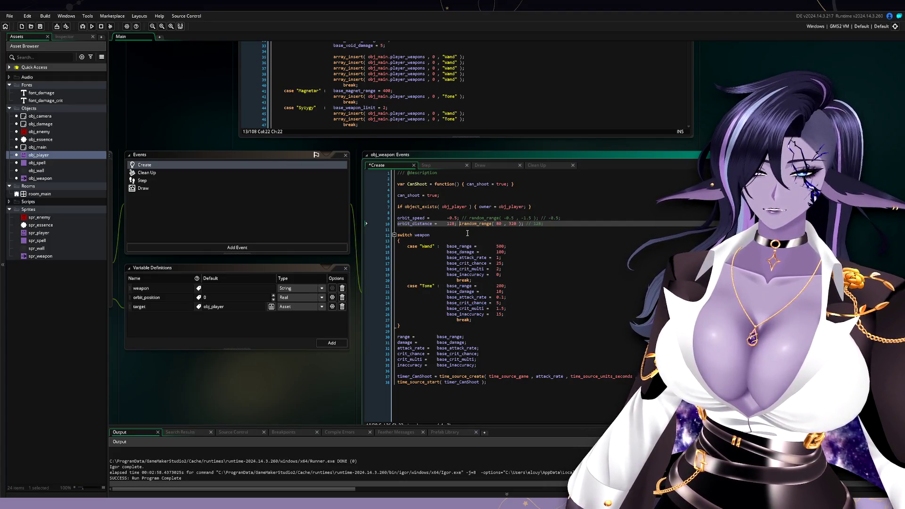
text(//)
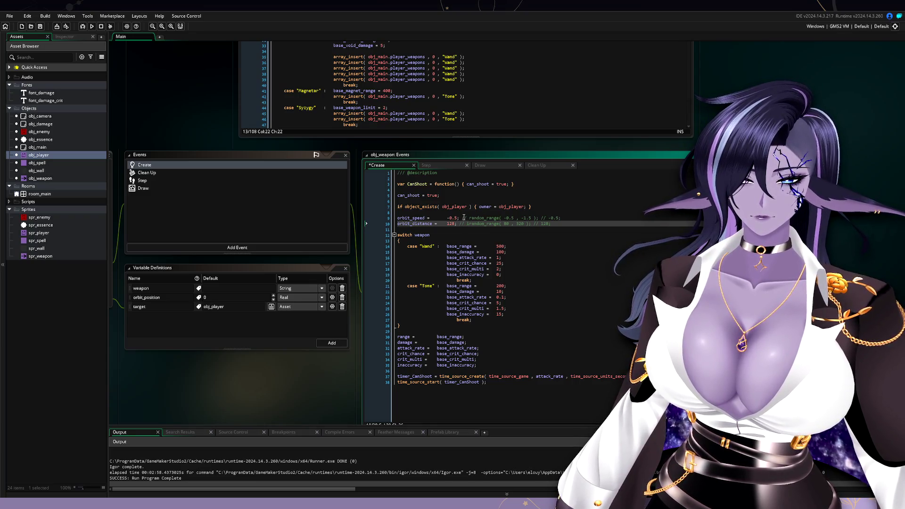
Step: Duplicate the orbit_speed and orbit_distance lines directly below the originals
drag(398, 217, 548, 225)
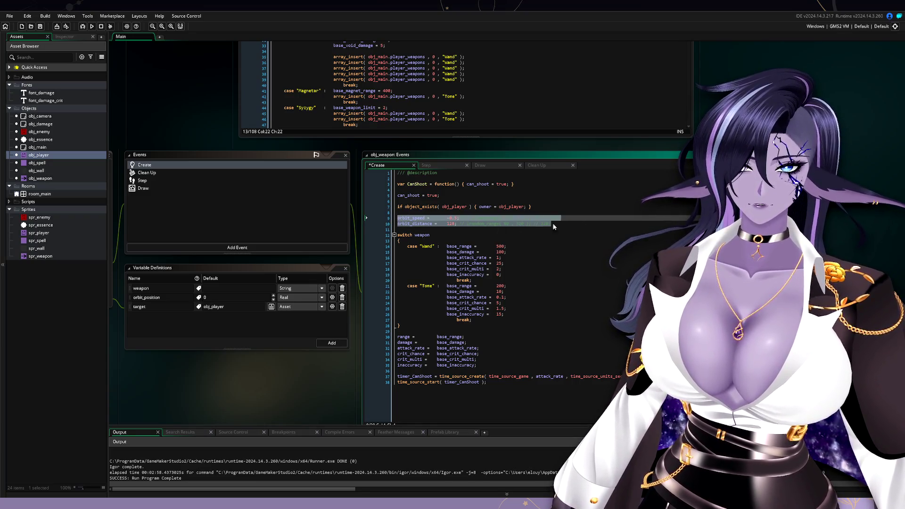
click(611, 227)
key(Return)
key(Return)
key(ctrl+v)
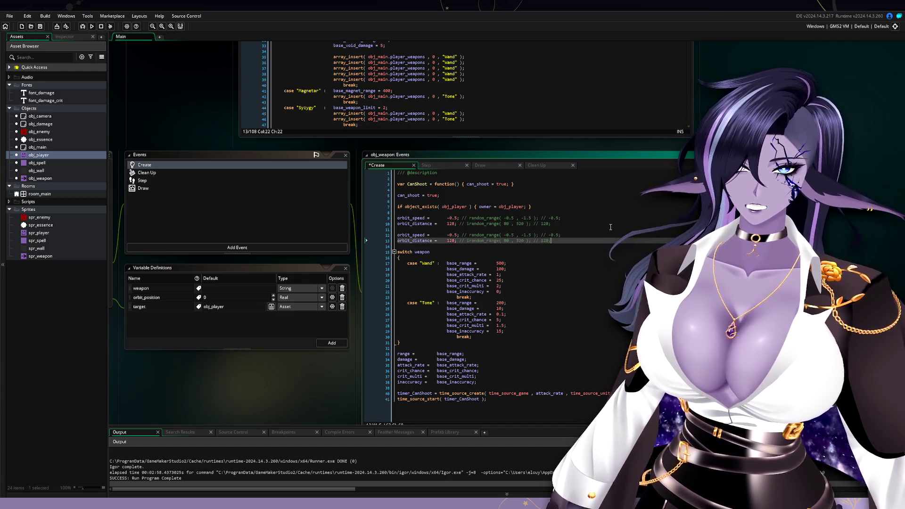
Step: Turn the copies into random_range and irandom_range versions without fixed values or trailing comments
drag(447, 235, 462, 240)
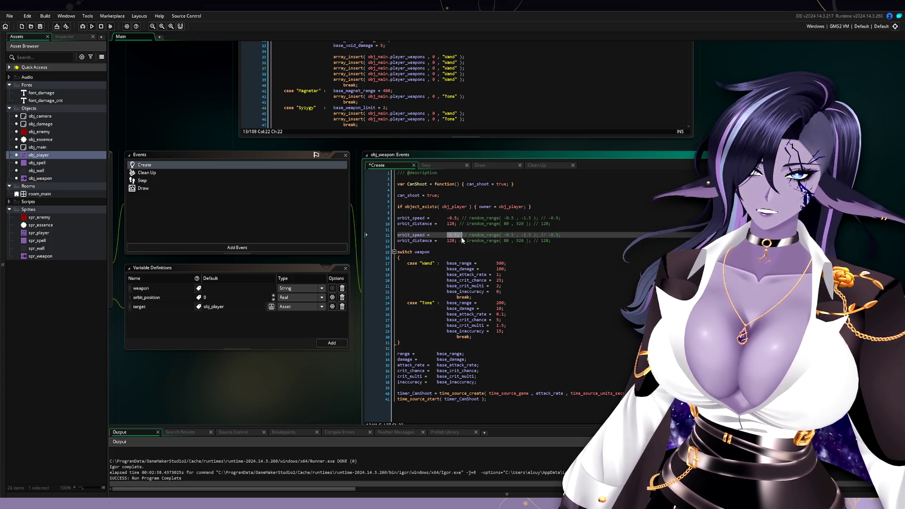
key(BackSpace)
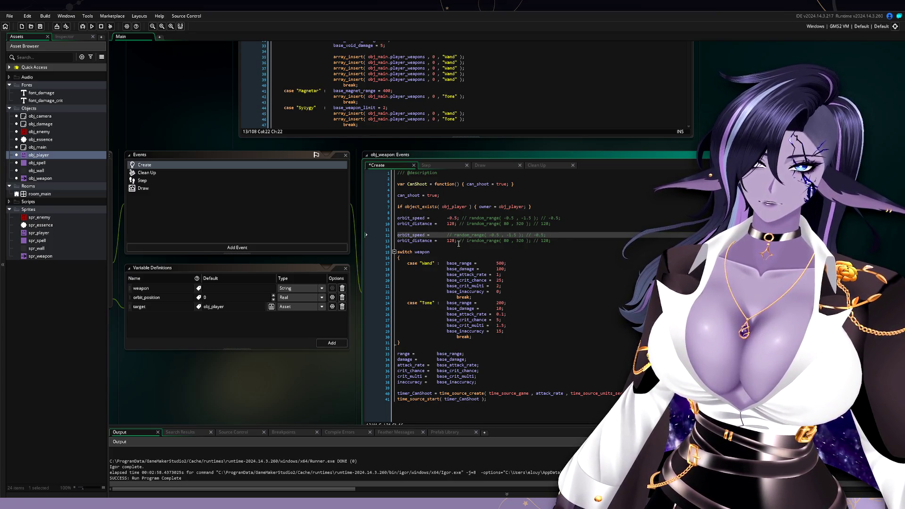
drag(447, 241, 457, 241)
key(Delete)
key(Delete)
key(Delete)
click(447, 235)
key(Delete)
key(Delete)
key(Delete)
drag(519, 235, 532, 241)
key(Delete)
key(Delete)
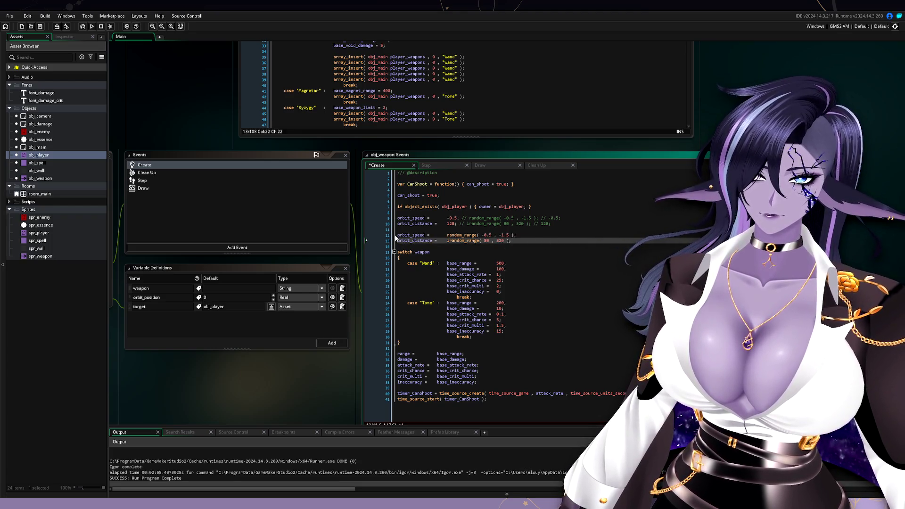
Step: Comment out the two random-range lines 12 and 13 with //
click(398, 235)
text(//)
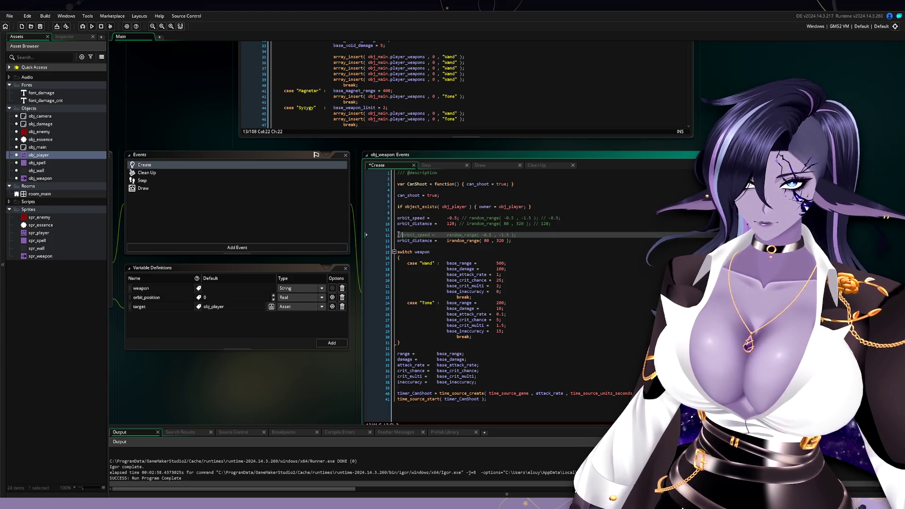
click(399, 240)
text(//)
Step: Remove the trailing comments from orbit_speed = -0.5 and orbit_distance = 128 on lines 9–10
drag(459, 218, 570, 220)
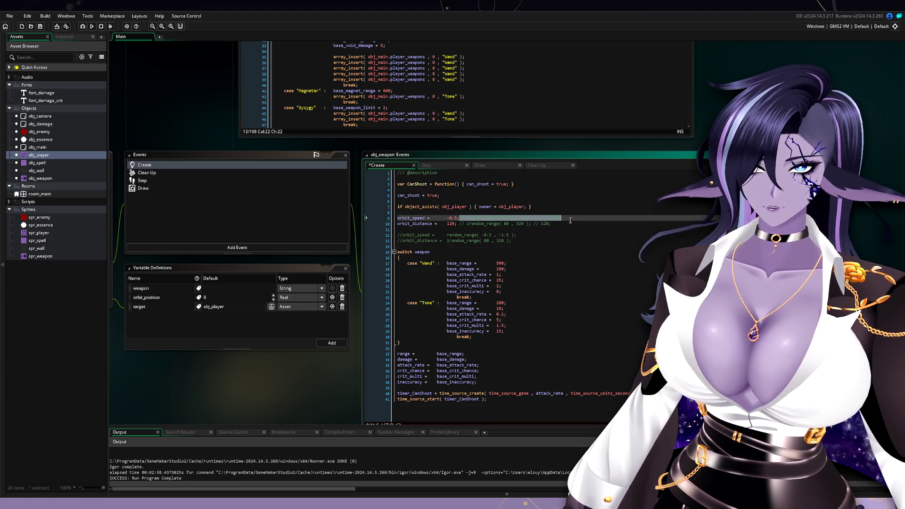
key(Delete)
drag(458, 223, 586, 225)
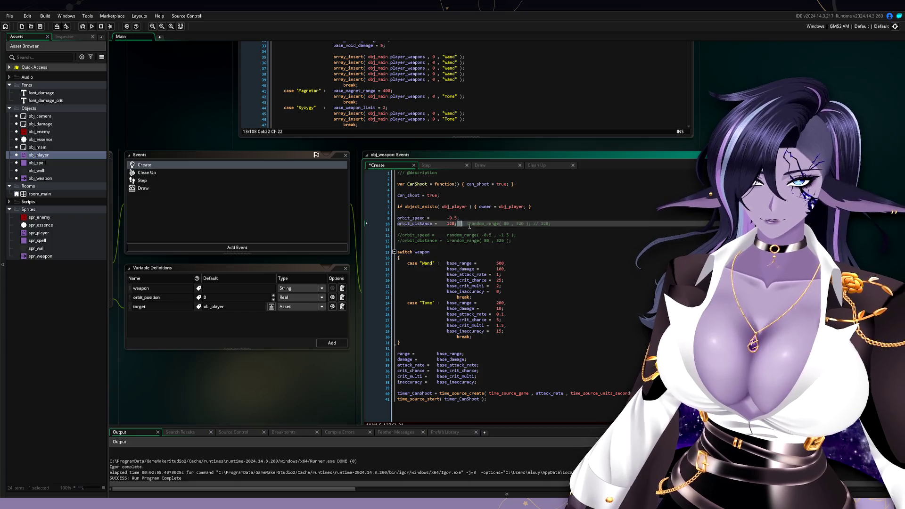
key(Delete)
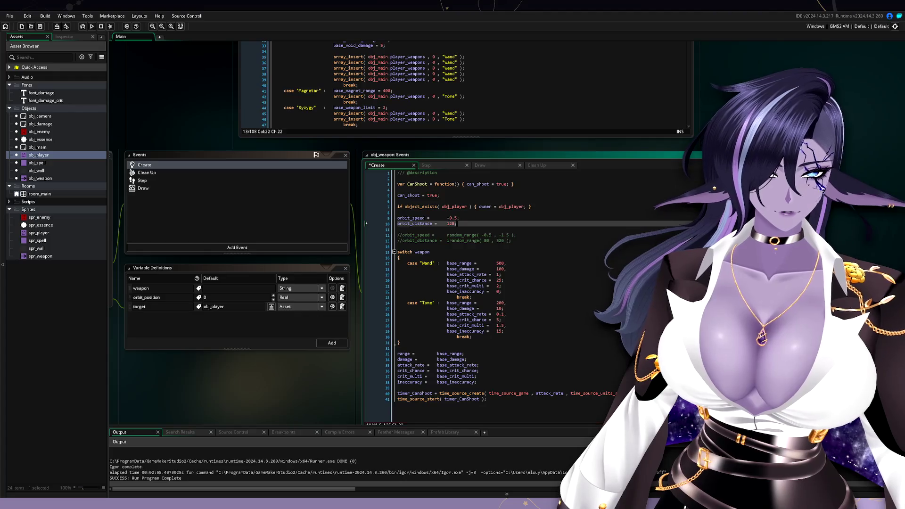
click(542, 274)
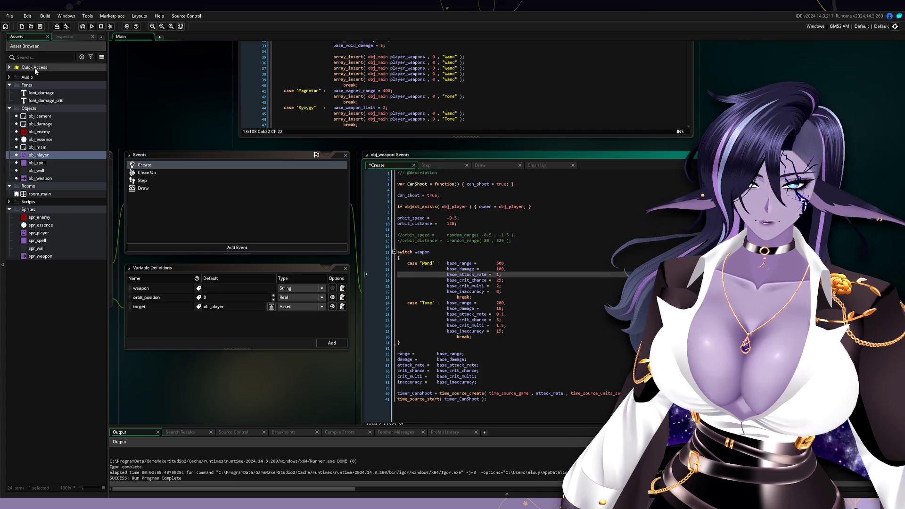
Step: Save obj_weapon's Create event code so its tab loses the unsaved asterisk
click(40, 27)
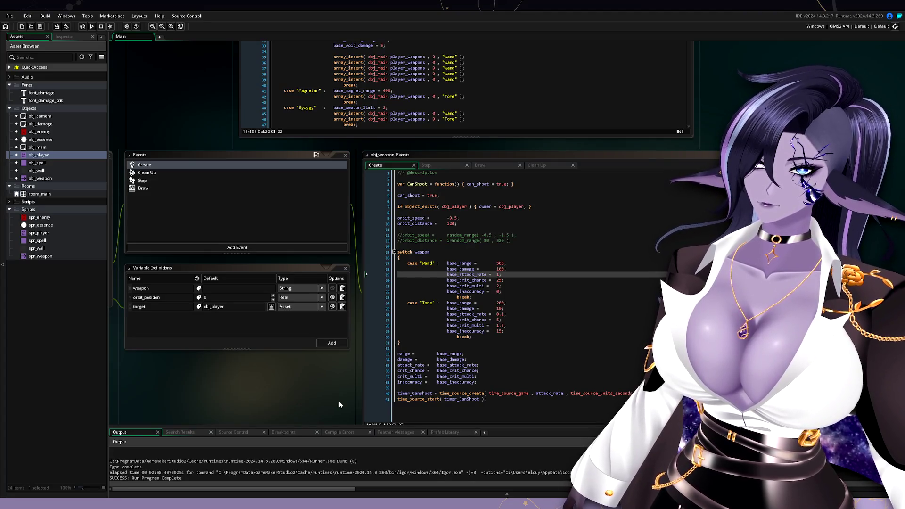
scroll(down, 3)
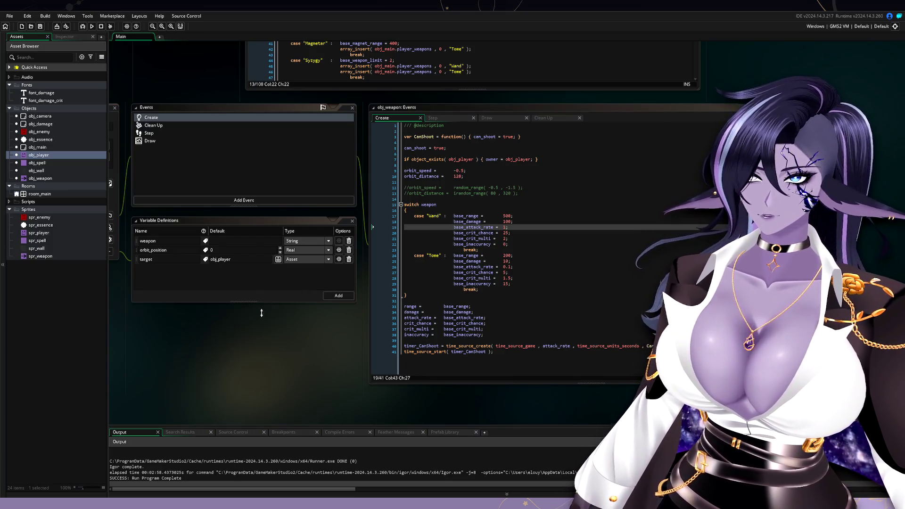
scroll(up, 3)
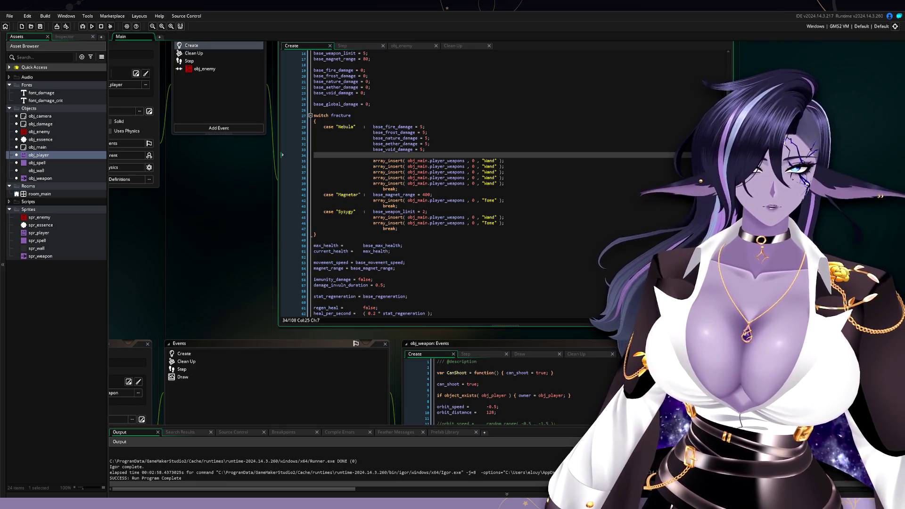